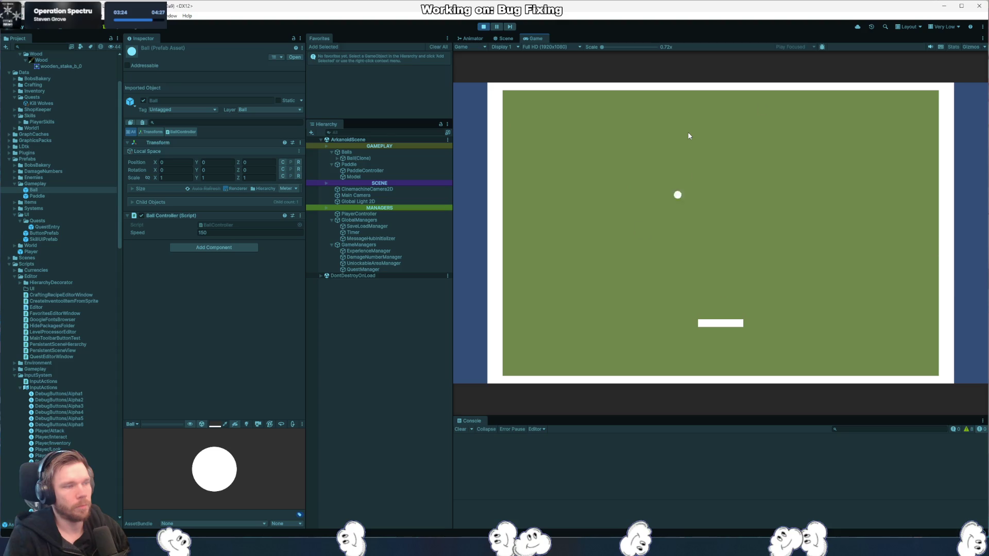
- Stop the running game and set the Ball Controller Speed to 500
{"action": "left_click", "coordinate": [476, 29]}
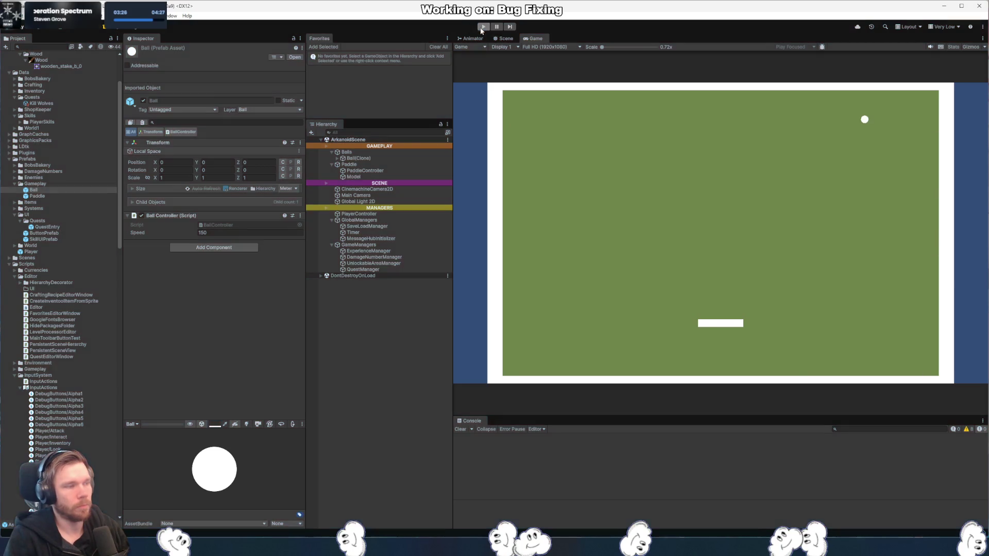
{"action": "left_click", "coordinate": [240, 232]}
{"action": "type", "text": "500"}
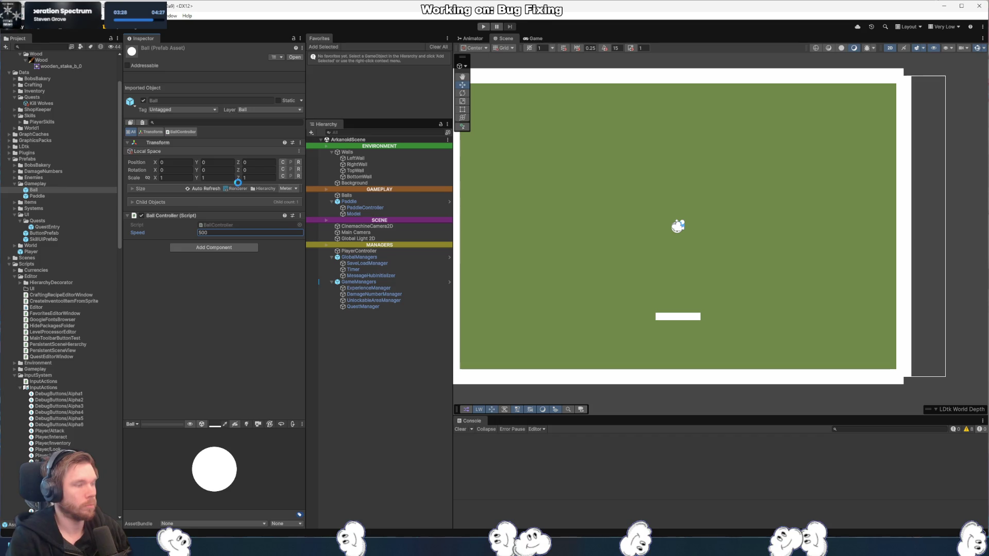
{"action": "key", "text": "Return"}
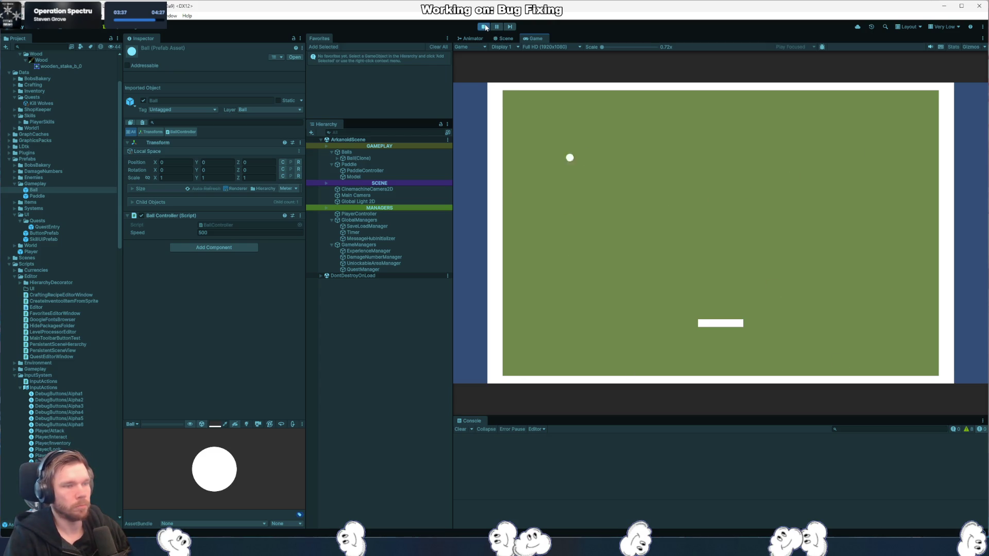
- Test the 500-speed ball by moving the paddle, then stop and reopen the Speed value for editing
{"action": "key", "text": "Left"}
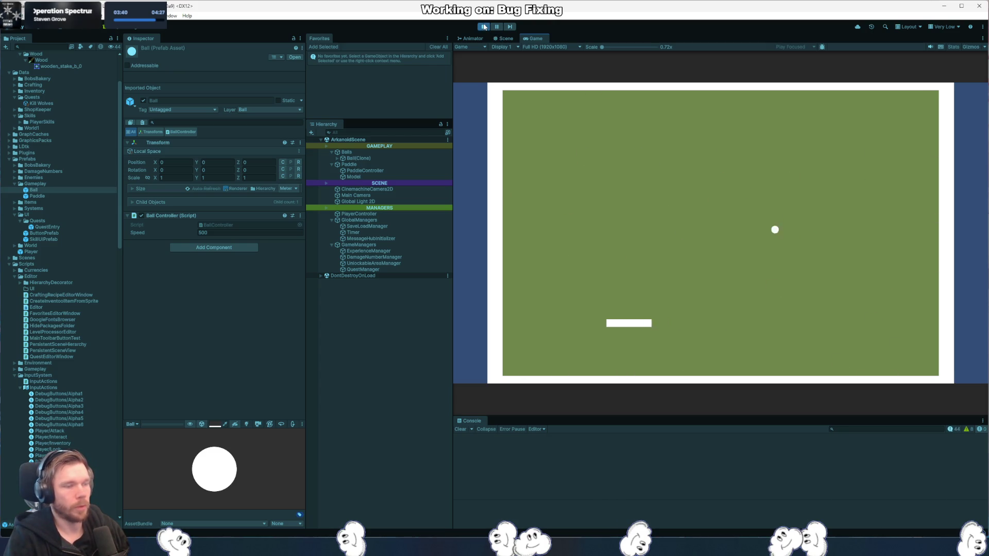
{"action": "left_click", "coordinate": [484, 27]}
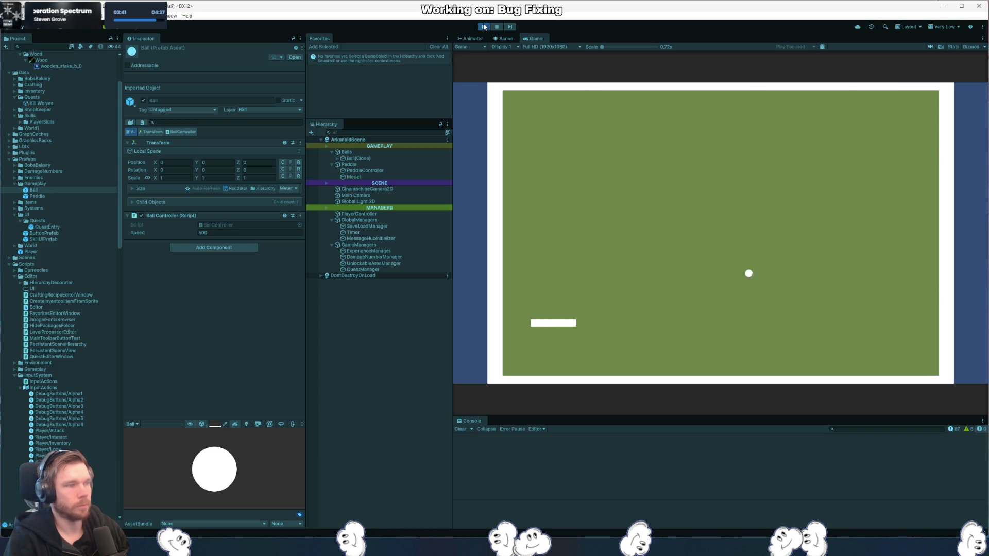
{"action": "left_click", "coordinate": [243, 232]}
{"action": "key", "text": "Right"}
- Change the Ball Speed to 5000 and start play mode
{"action": "type", "text": "0"}
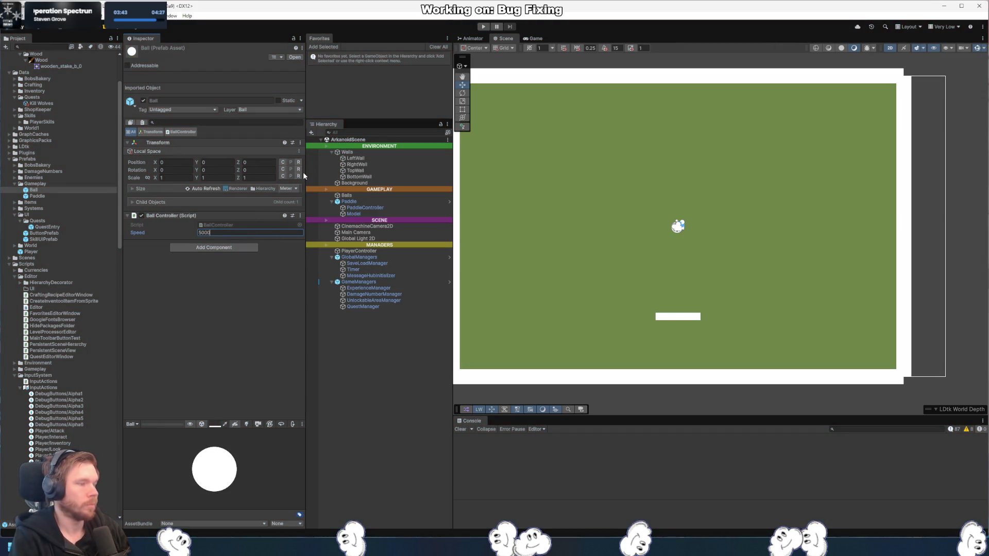
{"action": "key", "text": "Return"}
{"action": "left_click", "coordinate": [482, 27]}
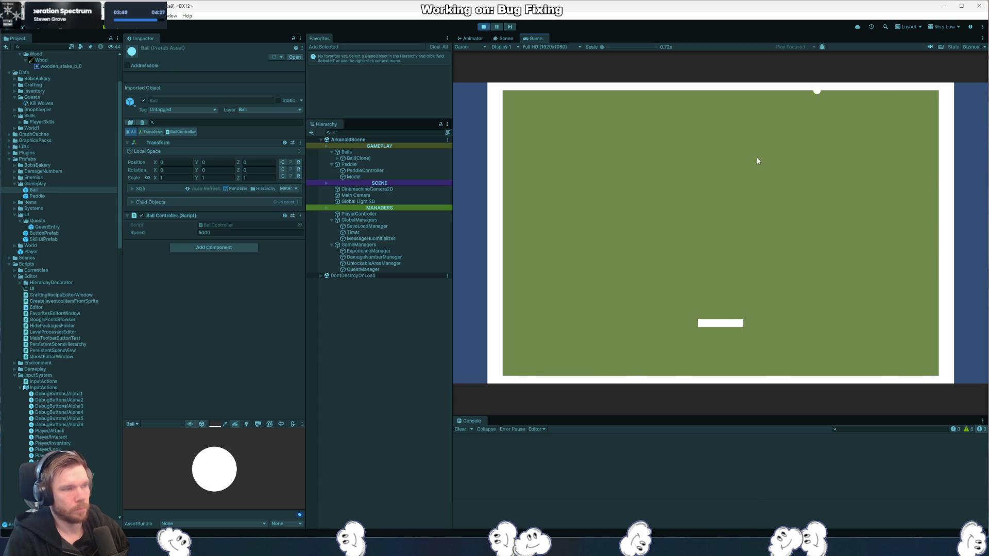
- Steer the paddle left and right to chase the 5000-speed ball, then stop play
{"action": "key", "text": "Left"}
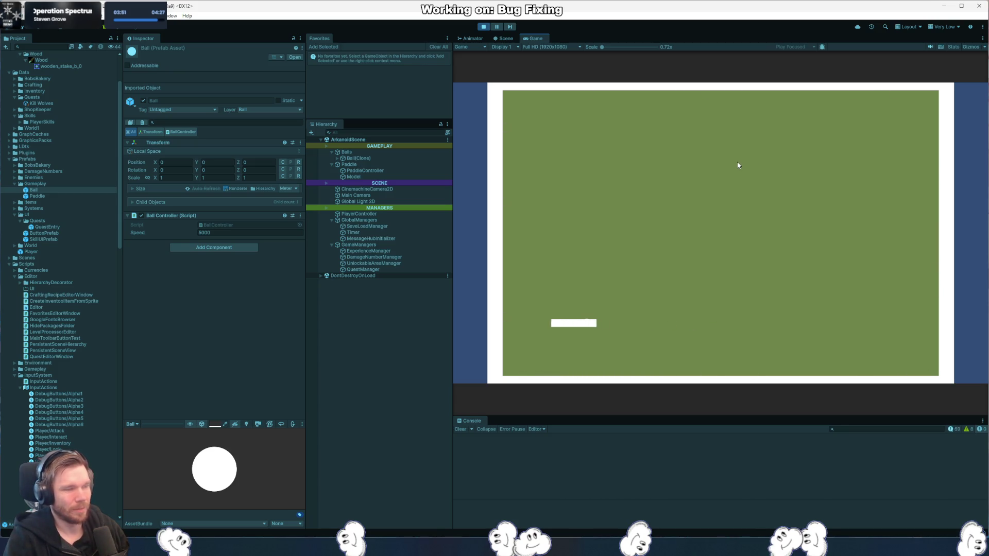
{"action": "key", "text": "Right"}
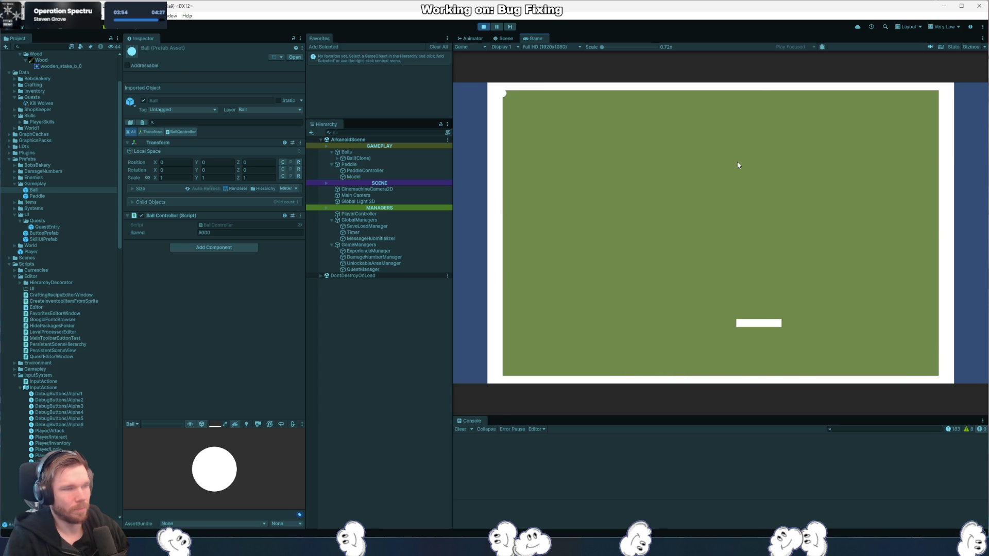
{"action": "key", "text": "Left"}
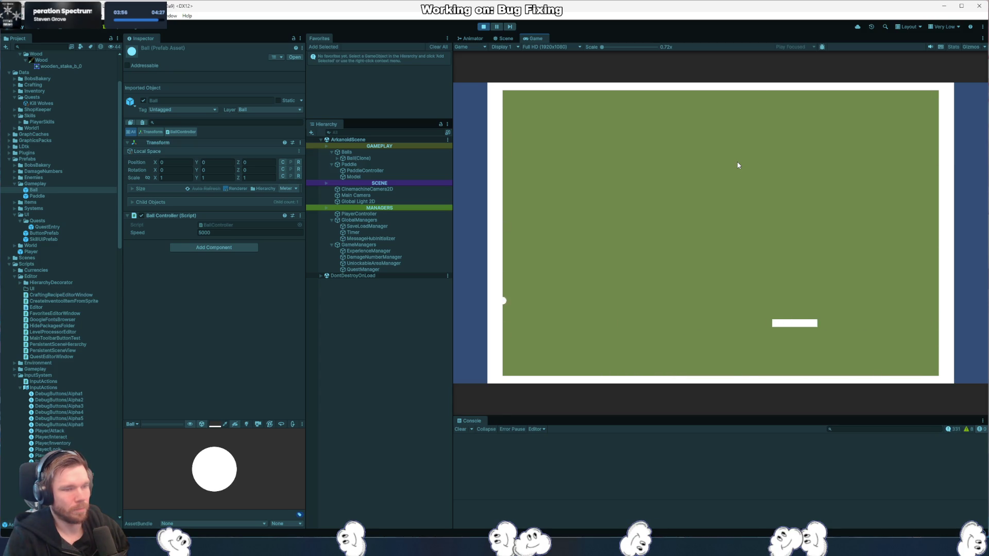
{"action": "key", "text": "Right"}
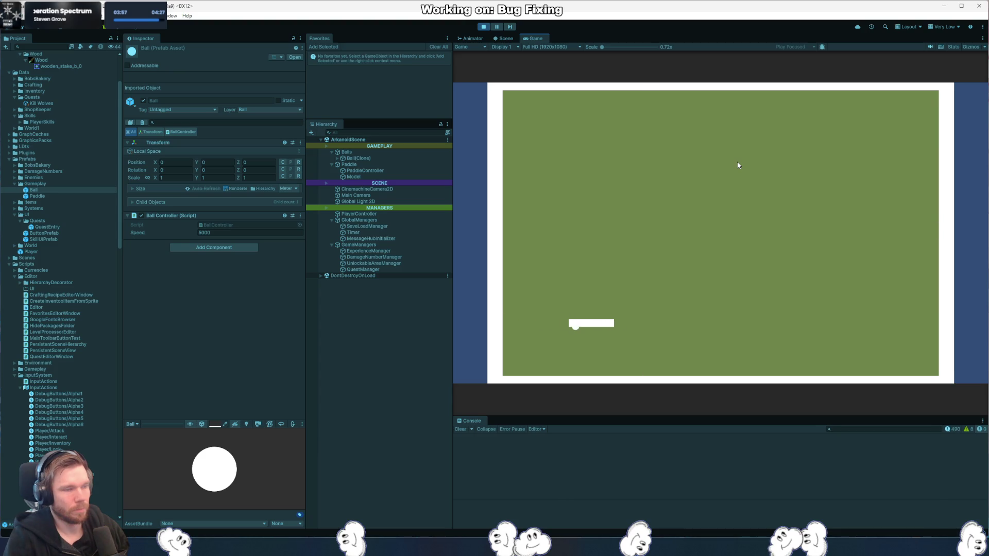
{"action": "key", "text": "Left"}
{"action": "key", "text": "Right"}
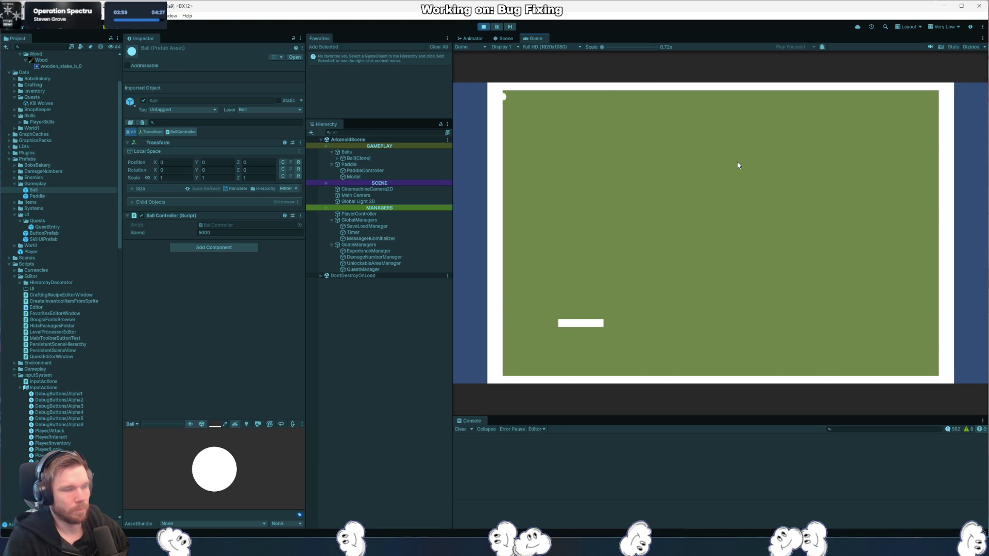
{"action": "left_click", "coordinate": [483, 29]}
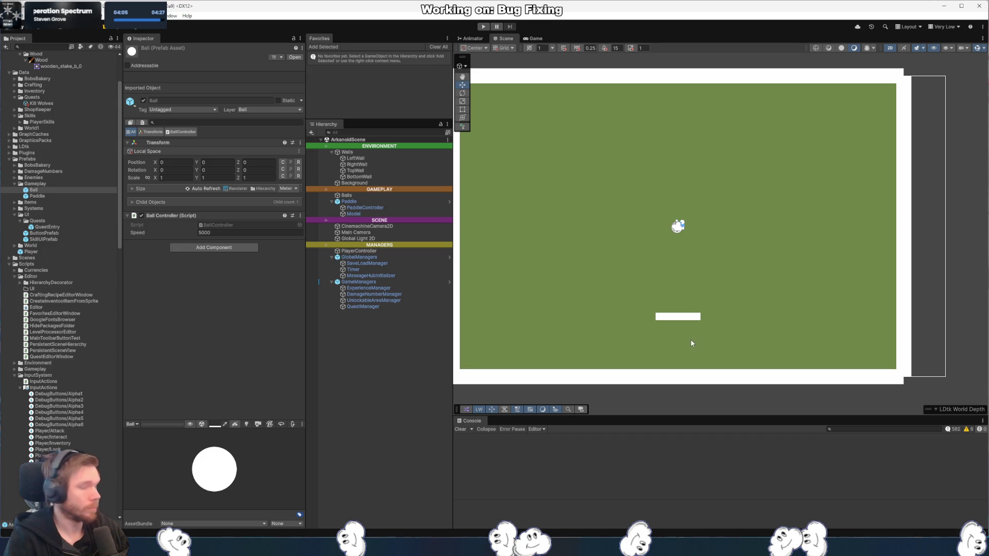
- Select the green Background, then the Ball prefab, clearing the selection after each
{"action": "left_click", "coordinate": [671, 258]}
{"action": "left_click", "coordinate": [314, 321]}
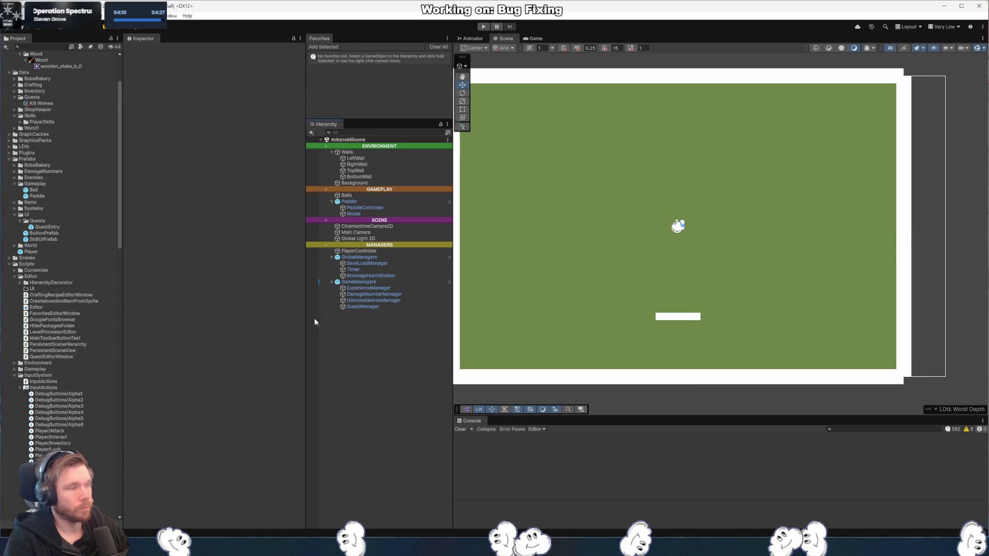
{"action": "left_click", "coordinate": [33, 190]}
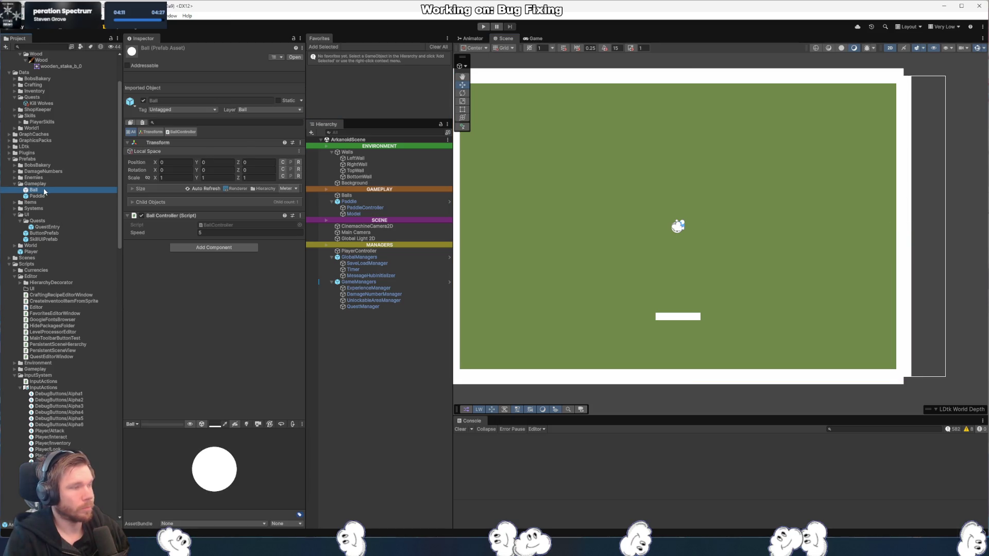
{"action": "left_click", "coordinate": [360, 385]}
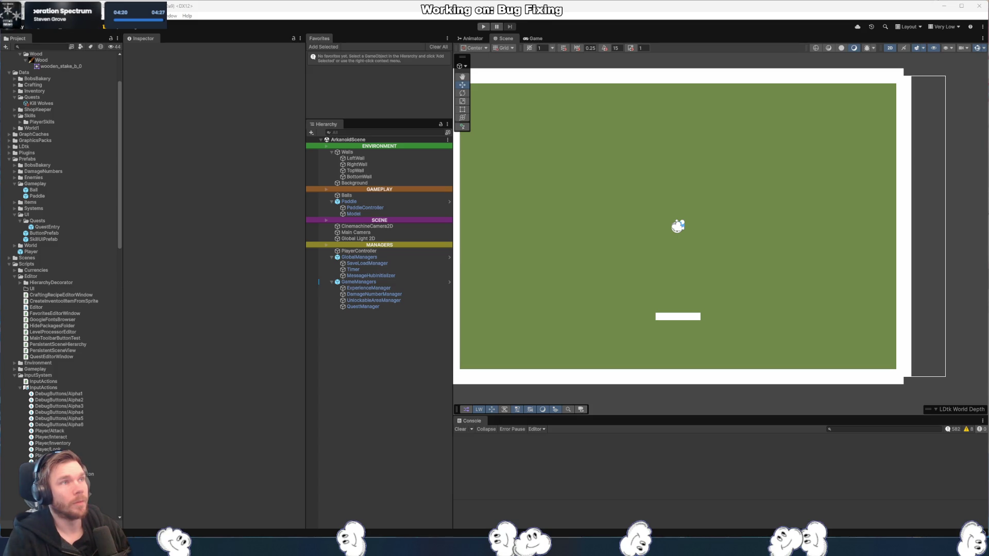
{"action": "left_click", "coordinate": [137, 15]}
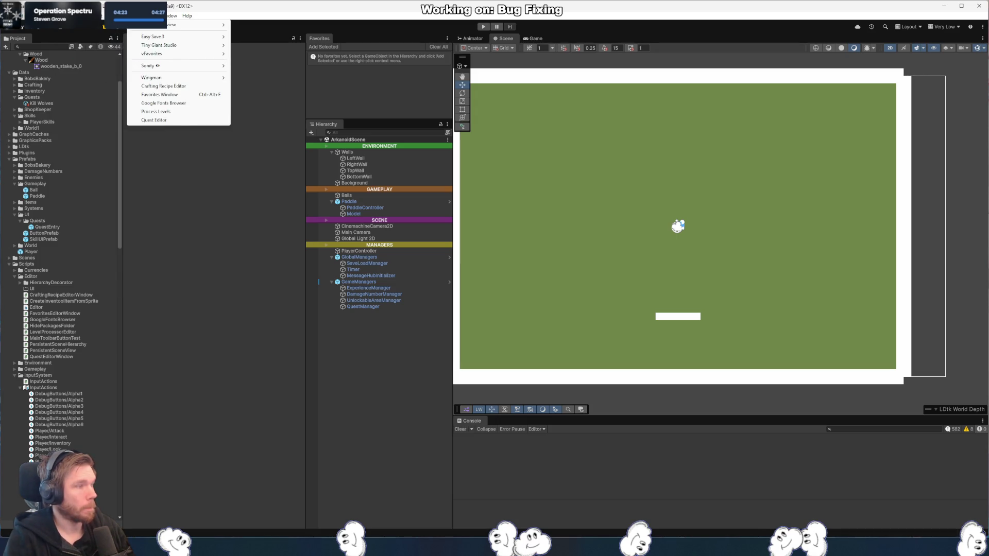
- Choose Window > Hide Packages Folder and scroll through the Project window's assets
{"action": "mouse_move", "coordinate": [36, 15]}
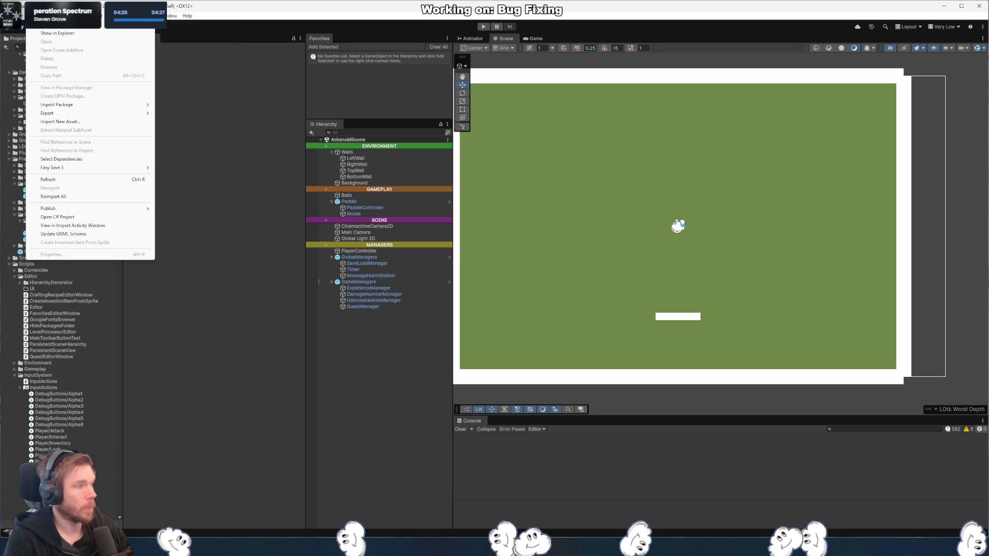
{"action": "mouse_move", "coordinate": [166, 15]}
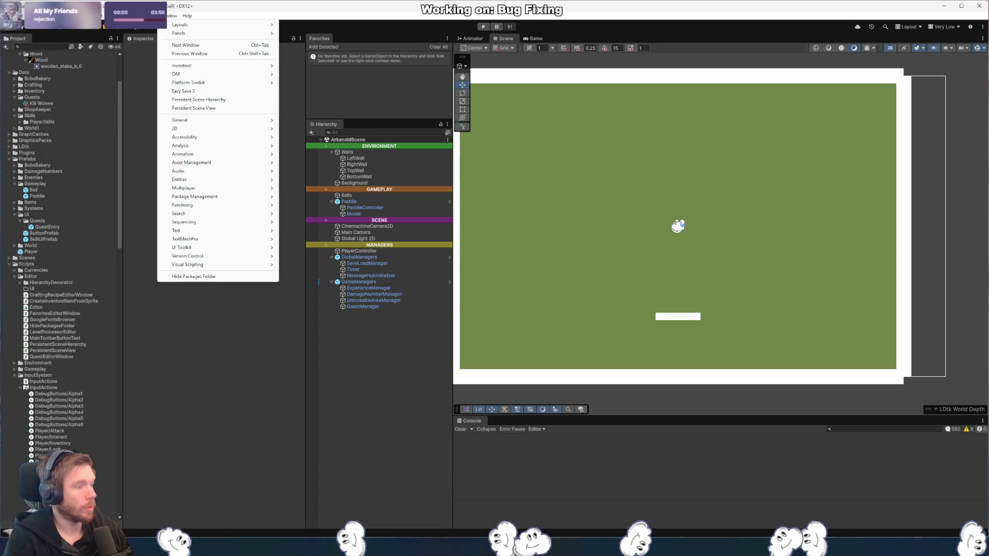
{"action": "left_click", "coordinate": [194, 277]}
{"action": "scroll", "coordinate": [64, 301], "scroll_direction": "down", "scroll_amount": 10}
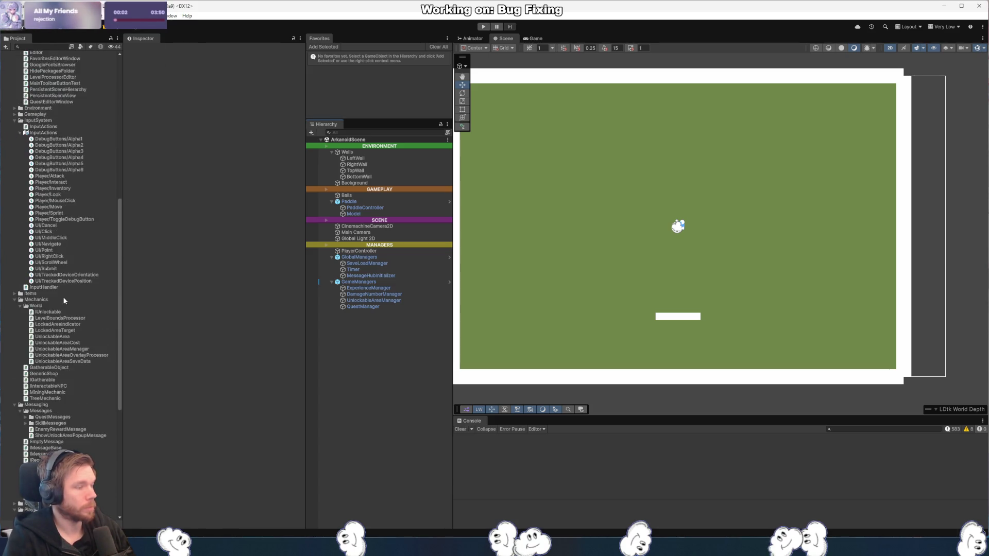
{"action": "scroll", "coordinate": [50, 400], "scroll_direction": "down", "scroll_amount": 2}
{"action": "scroll", "coordinate": [54, 428], "scroll_direction": "down", "scroll_amount": 2}
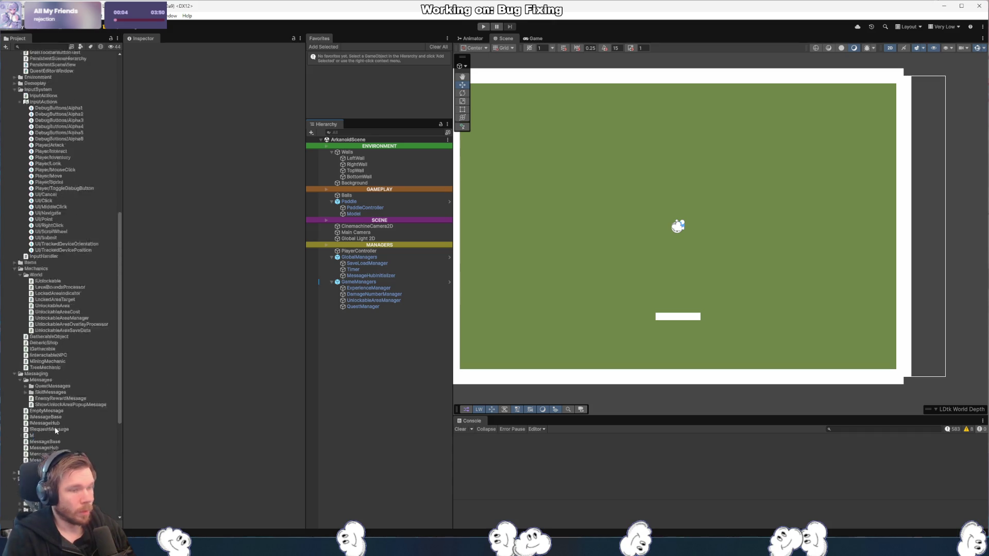
{"action": "scroll", "coordinate": [54, 426], "scroll_direction": "up", "scroll_amount": 15}
{"action": "mouse_move", "coordinate": [677, 322]}
{"action": "left_mouse_down"}
{"action": "mouse_move", "coordinate": [718, 330]}
{"action": "mouse_move", "coordinate": [721, 321]}
{"action": "left_mouse_up"}
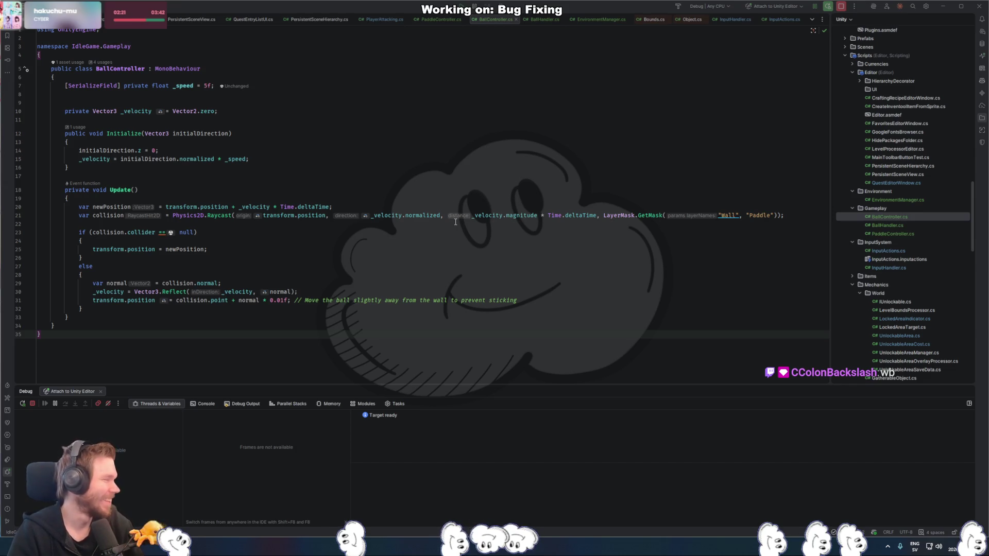
- Place the caret on BallController's collision normal line 29, then switch to Unity
{"action": "left_click", "coordinate": [410, 284]}
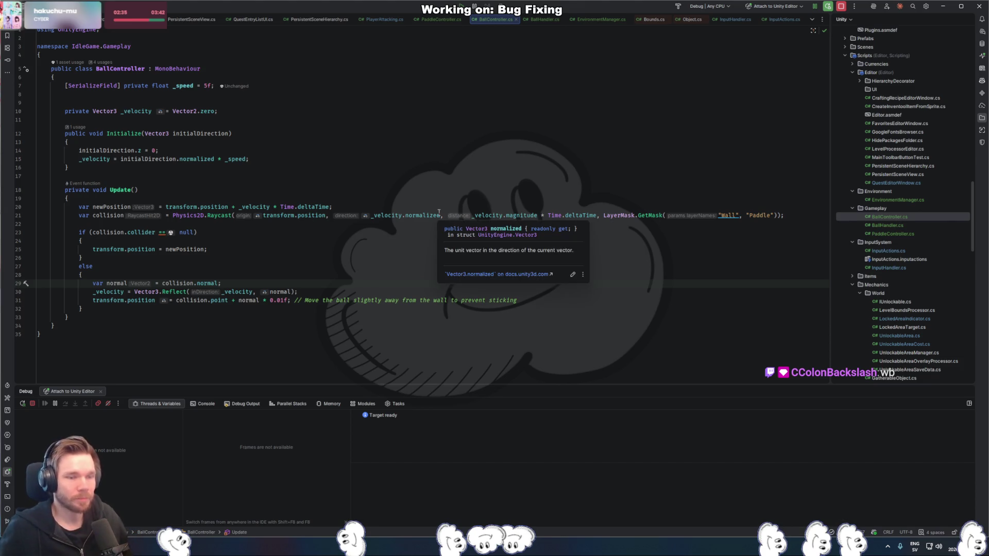
{"action": "key", "text": "alt+Tab"}
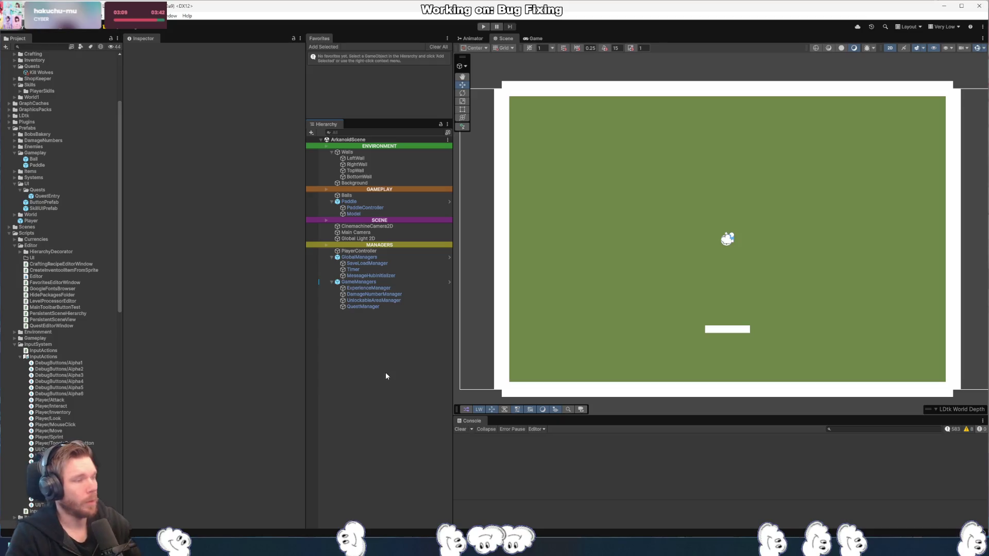
- Create an empty child GameObject named 'Farm' under GAMEPLAY in the Hierarchy
{"action": "left_click", "coordinate": [401, 189]}
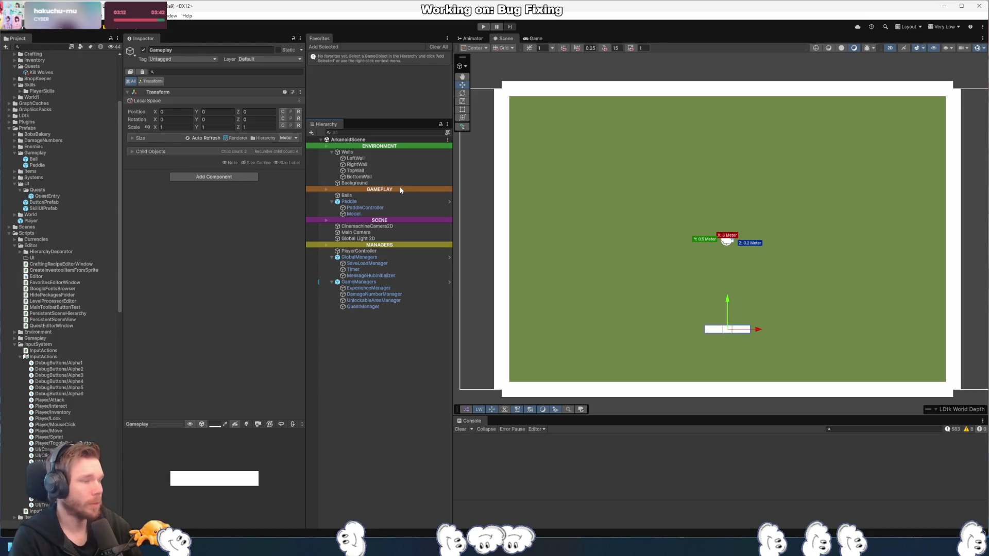
{"action": "key", "text": "alt+shift+n"}
{"action": "type", "text": "Farm"}
{"action": "key", "text": "Return"}
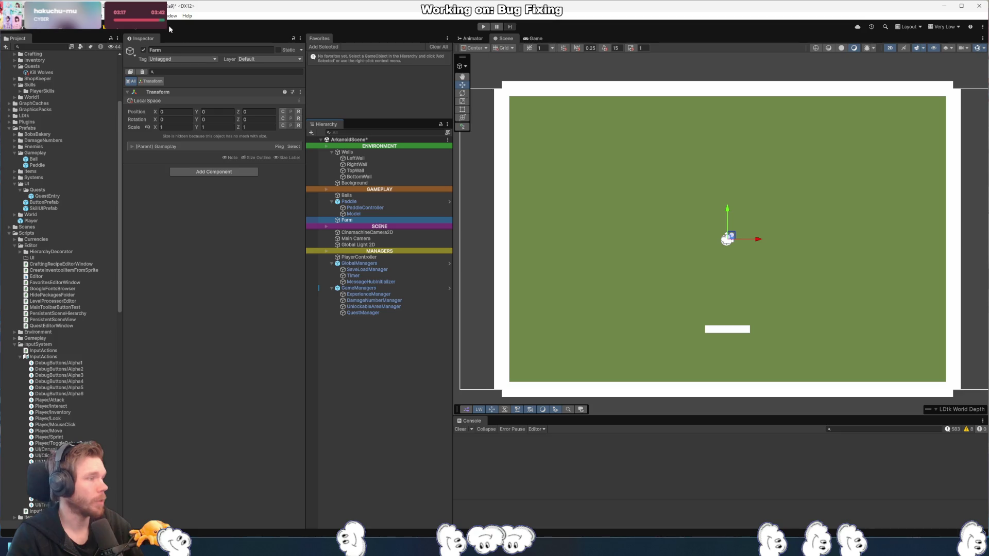
{"action": "left_click", "coordinate": [86, 32]}
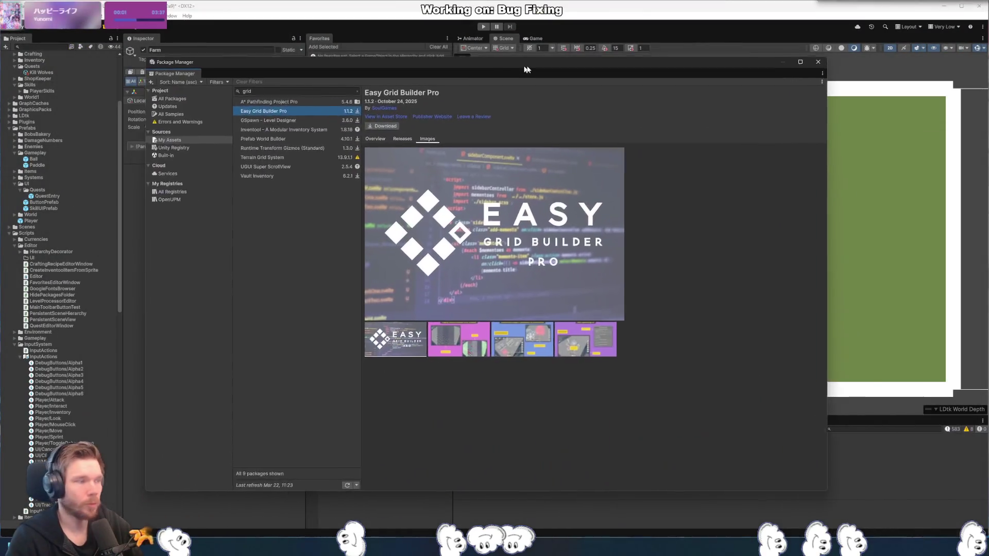
- Browse Easy Grid Builder Pro's preview images and open its store page
{"action": "left_click", "coordinate": [540, 344]}
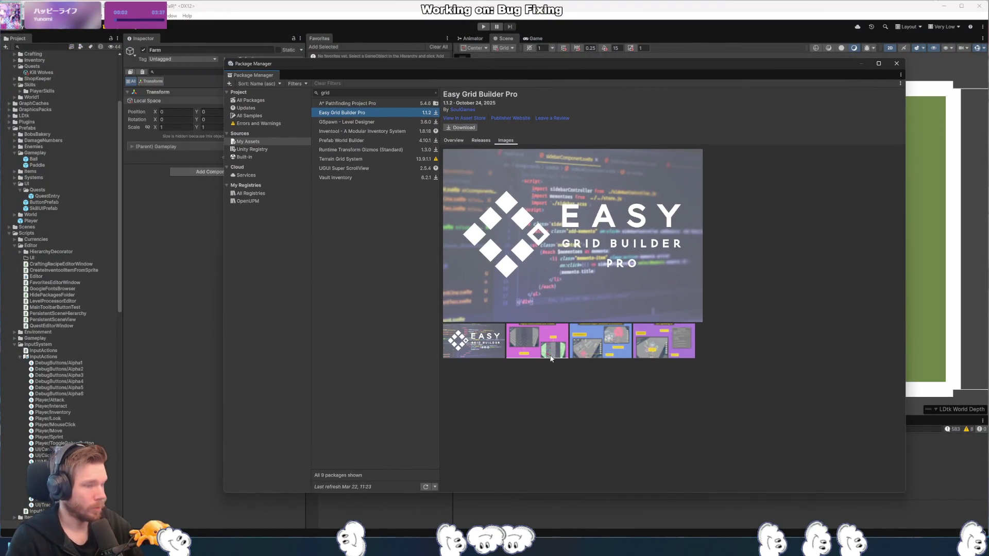
{"action": "left_click", "coordinate": [592, 348]}
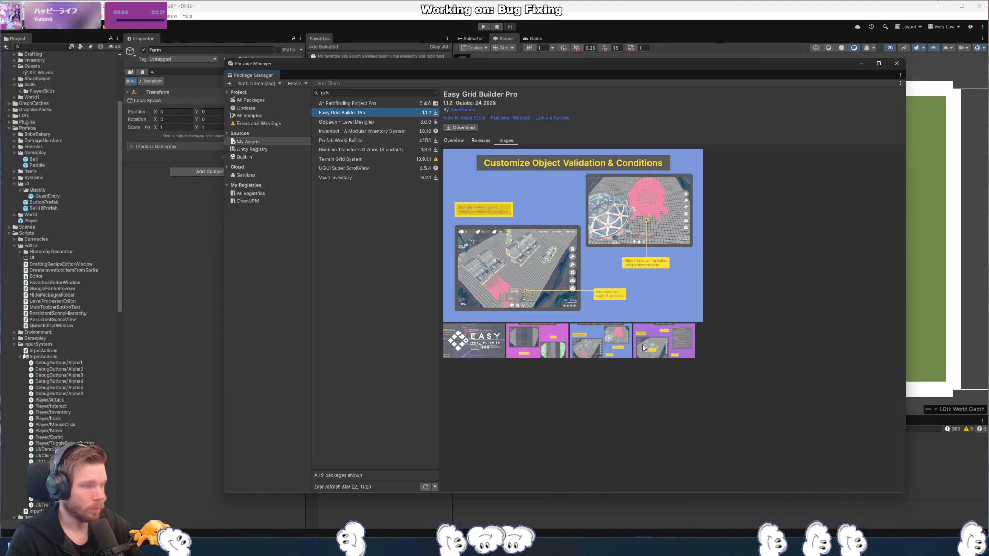
{"action": "left_click", "coordinate": [641, 346]}
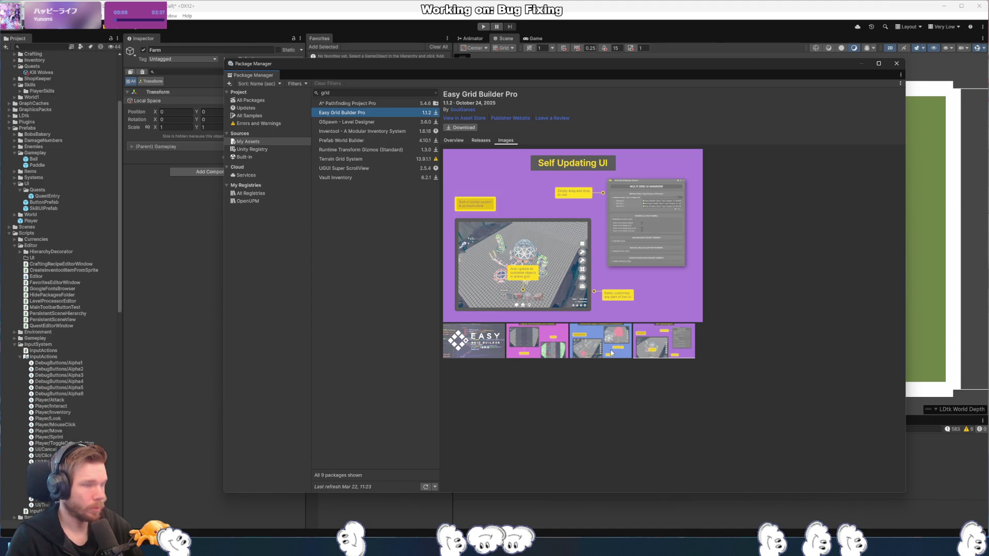
{"action": "left_click", "coordinate": [612, 353]}
{"action": "left_click", "coordinate": [557, 348]}
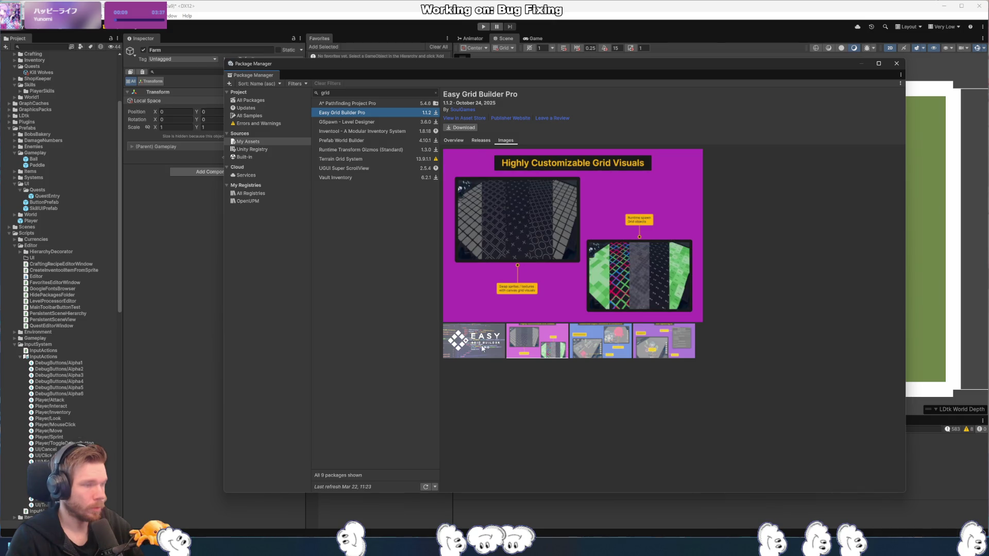
{"action": "left_click", "coordinate": [478, 349]}
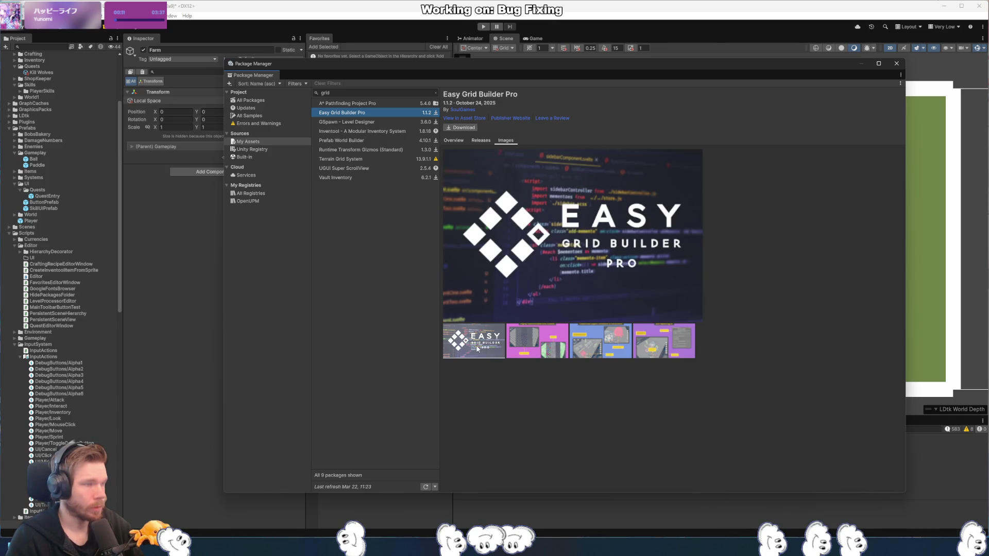
{"action": "left_click", "coordinate": [481, 118]}
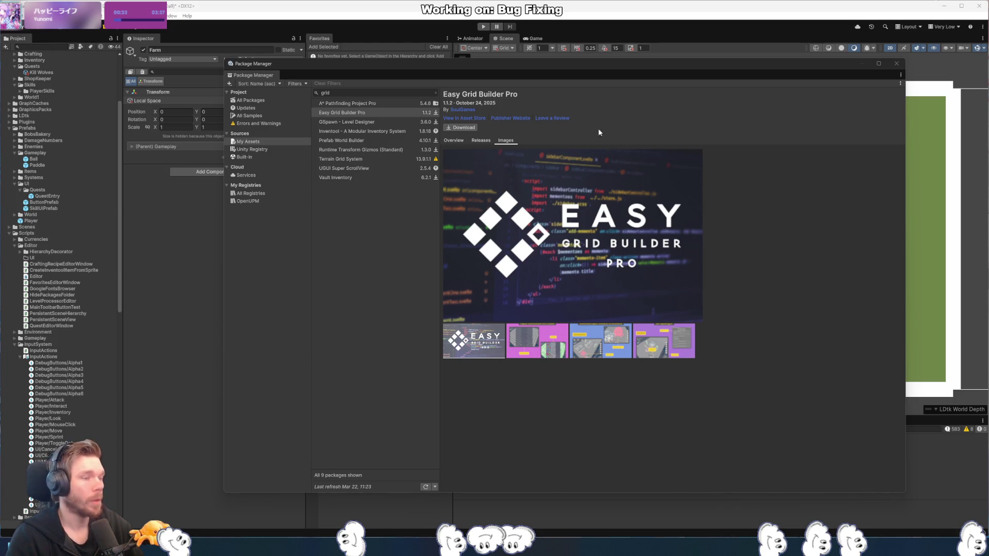
- Look at GSpawn, Terrain Grid System and Vault Inventory details, then return to Easy Grid Builder Pro
{"action": "left_click", "coordinate": [379, 122]}
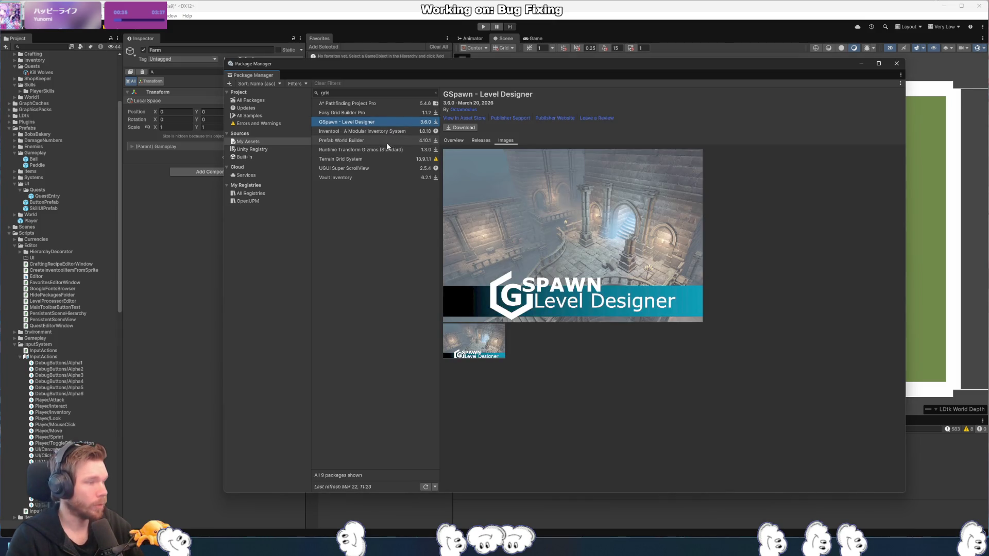
{"action": "left_click", "coordinate": [391, 159]}
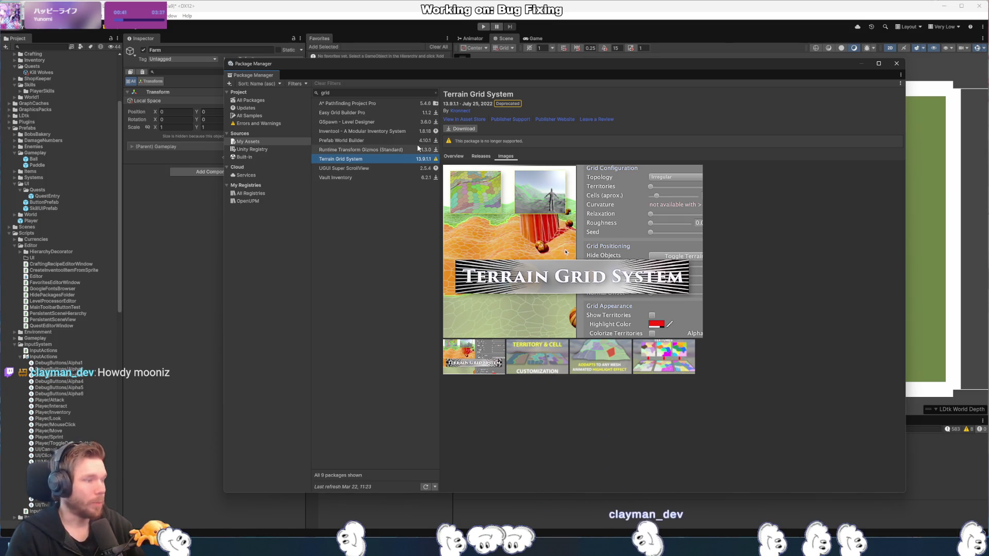
{"action": "left_click", "coordinate": [375, 179]}
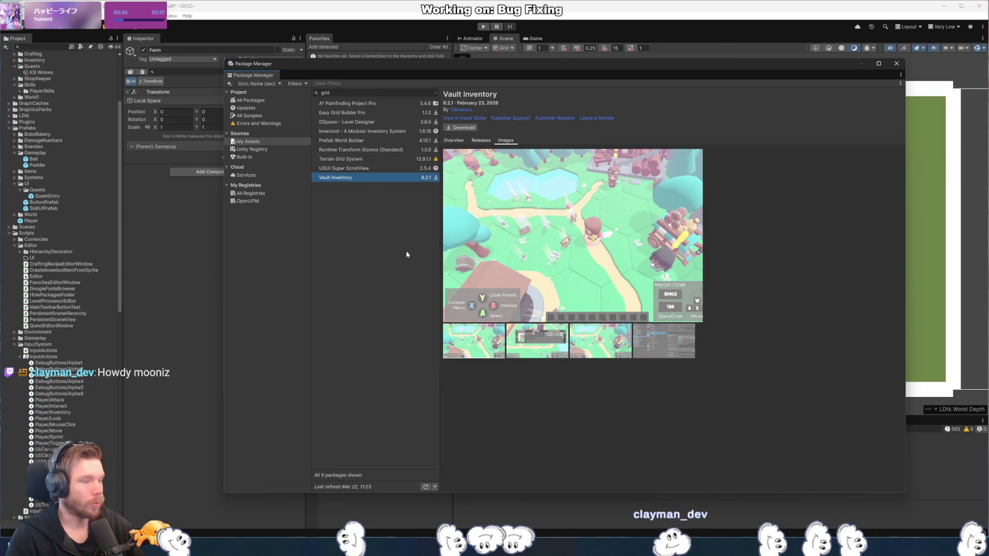
{"action": "left_click", "coordinate": [545, 353]}
{"action": "left_click", "coordinate": [602, 344]}
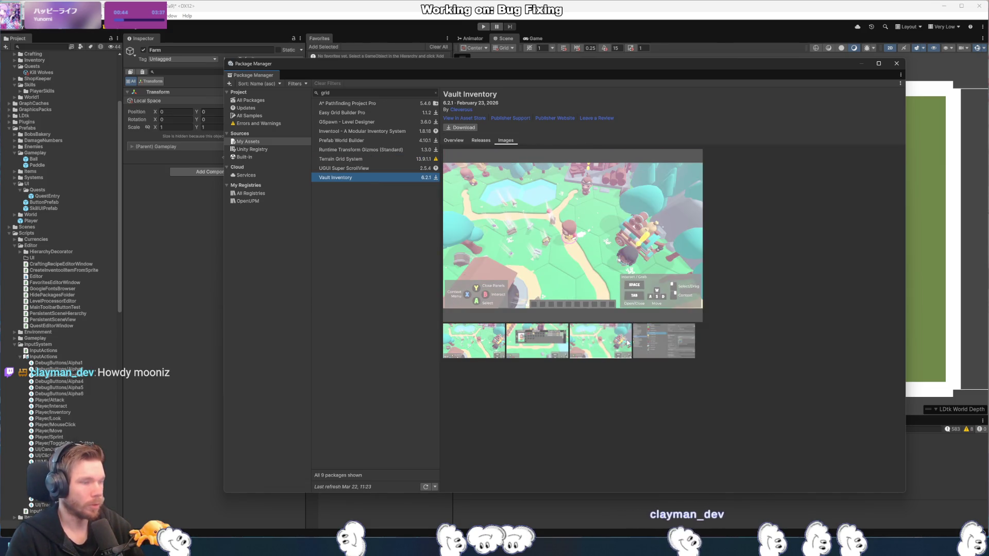
{"action": "left_click", "coordinate": [637, 342]}
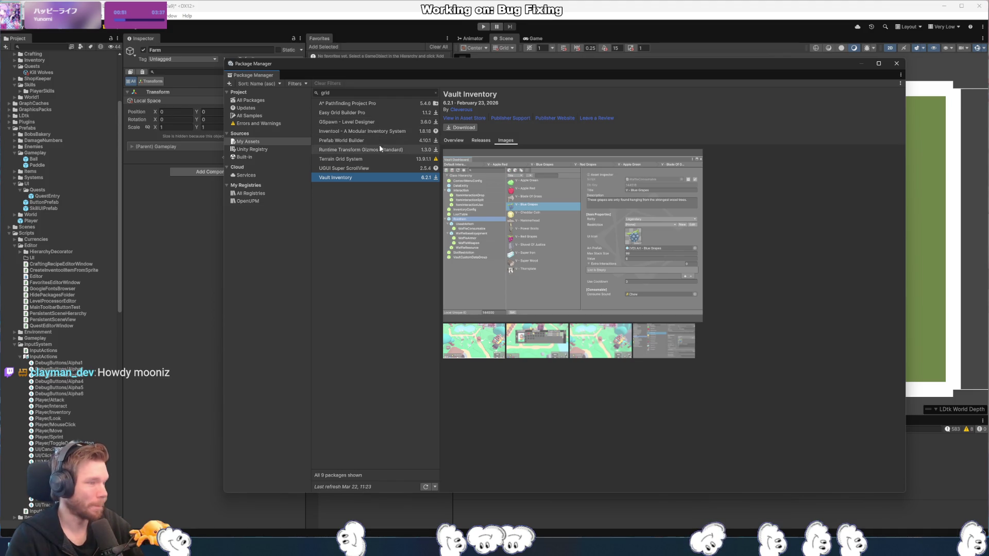
{"action": "left_click", "coordinate": [387, 113]}
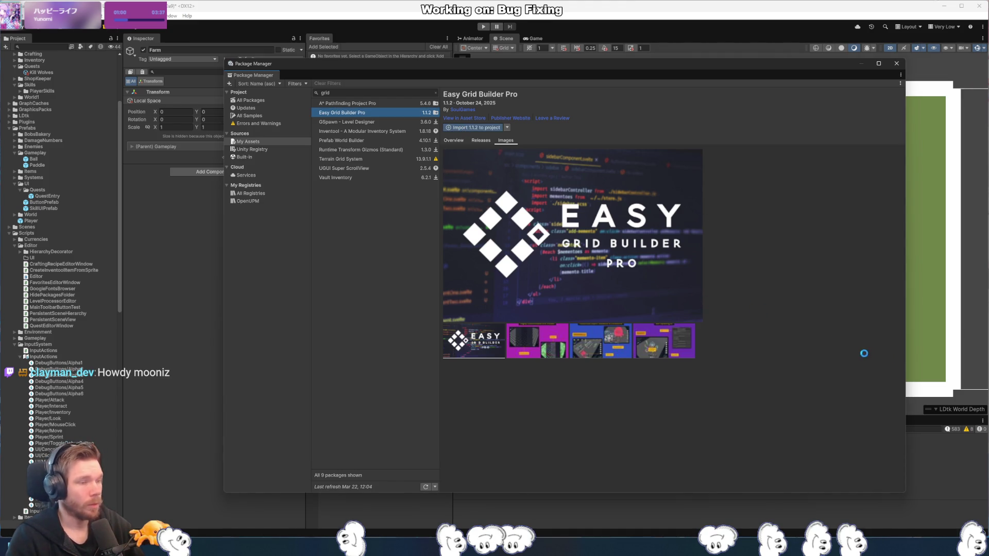
- Exclude Demo Scenes, collapse the package's folders to review them, and import the rest
{"action": "left_click", "coordinate": [376, 146]}
{"action": "left_click", "coordinate": [366, 145]}
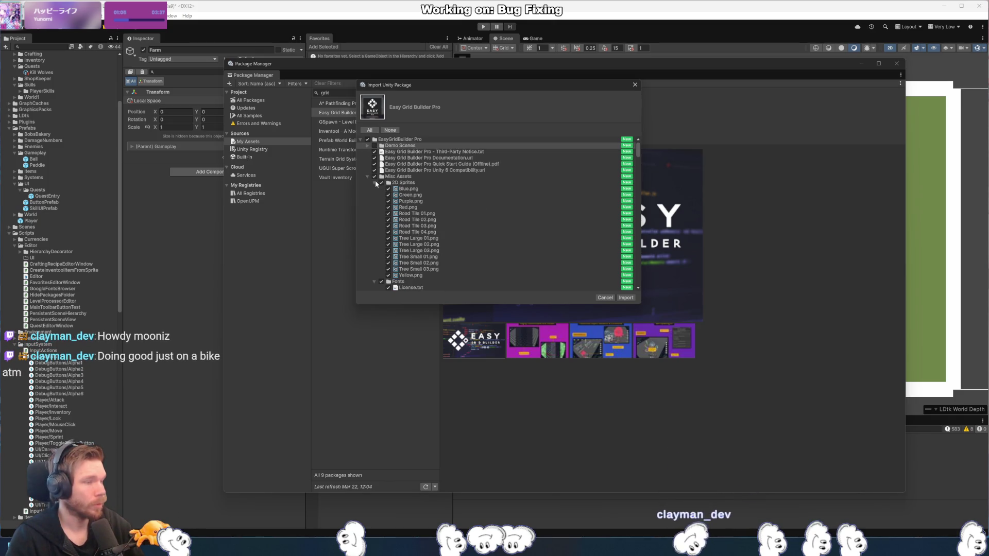
{"action": "scroll", "coordinate": [373, 175], "scroll_direction": "down", "scroll_amount": 2}
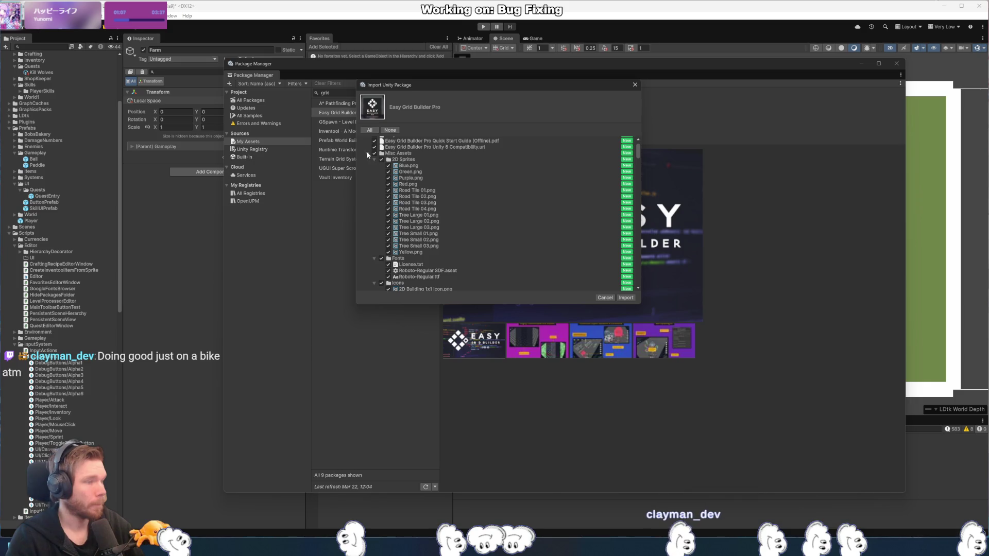
{"action": "left_click", "coordinate": [367, 153]}
{"action": "left_click", "coordinate": [368, 159]}
{"action": "left_click", "coordinate": [367, 160]}
{"action": "left_click", "coordinate": [367, 159]}
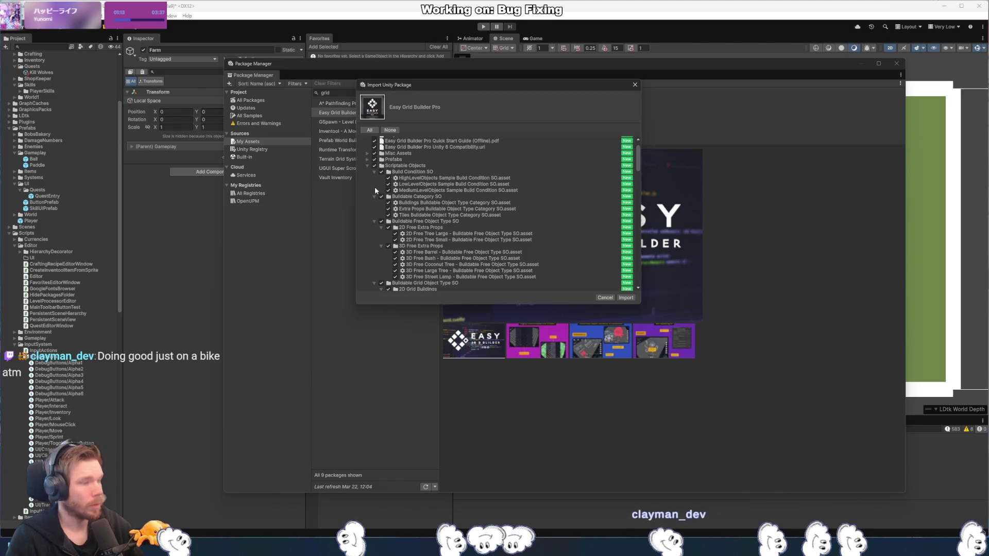
{"action": "left_click", "coordinate": [374, 173]}
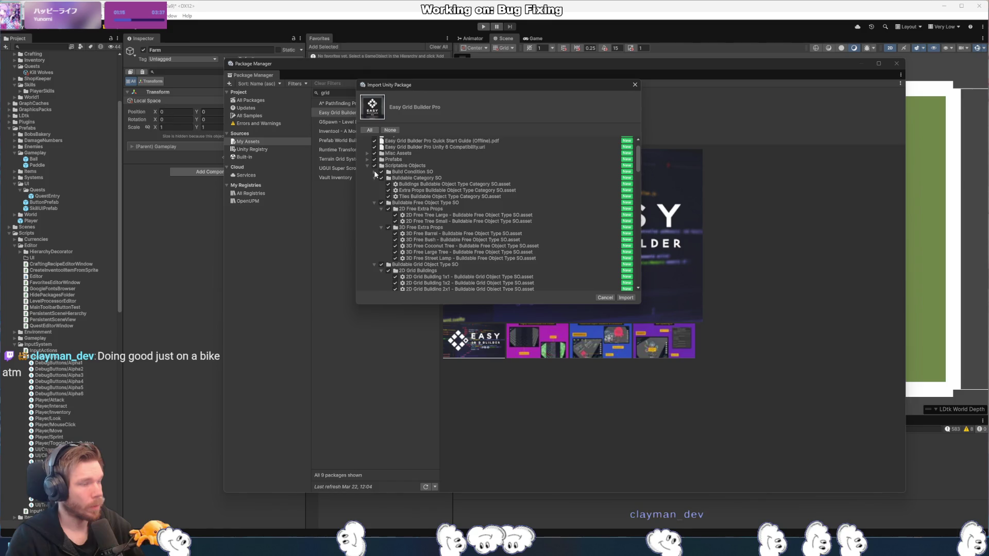
{"action": "left_click", "coordinate": [367, 165]}
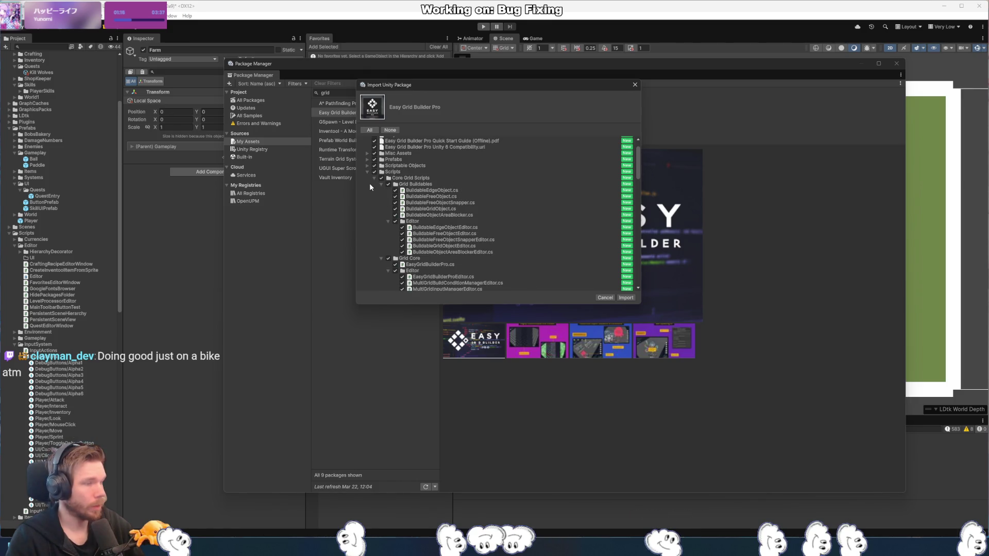
{"action": "left_click", "coordinate": [369, 173]}
{"action": "left_click", "coordinate": [367, 172]}
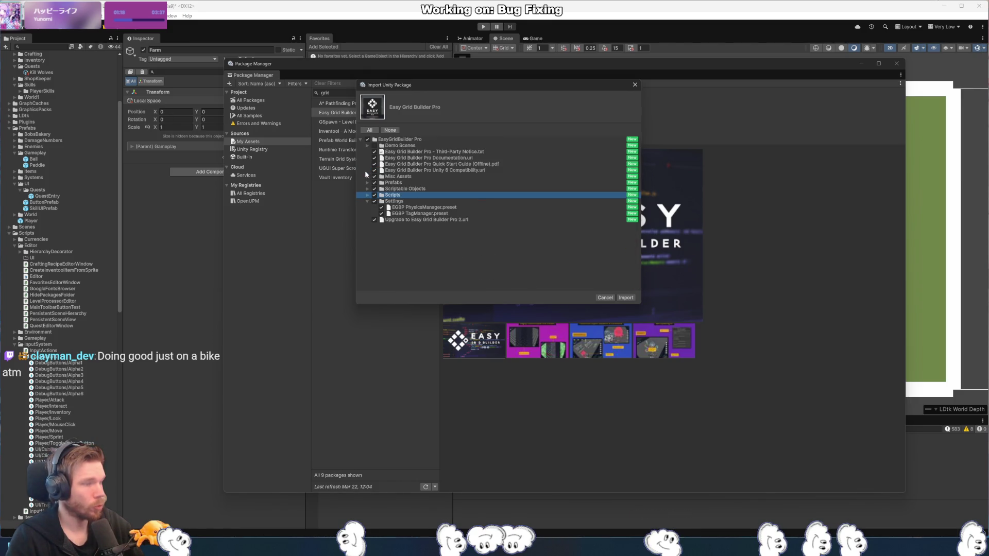
{"action": "left_click", "coordinate": [626, 298]}
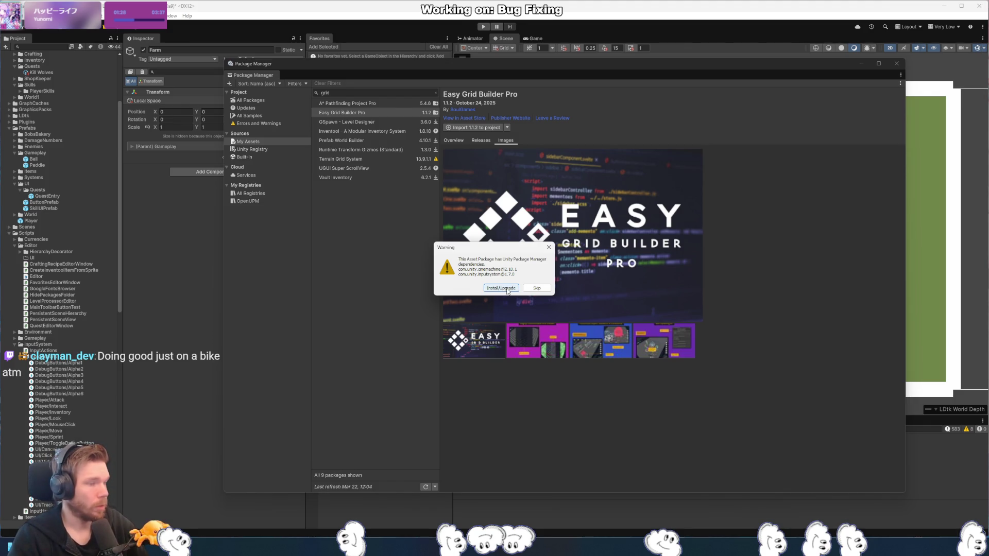
- Install the required dependencies, approve script updating for all files, and close the package window
{"action": "left_click", "coordinate": [508, 290]}
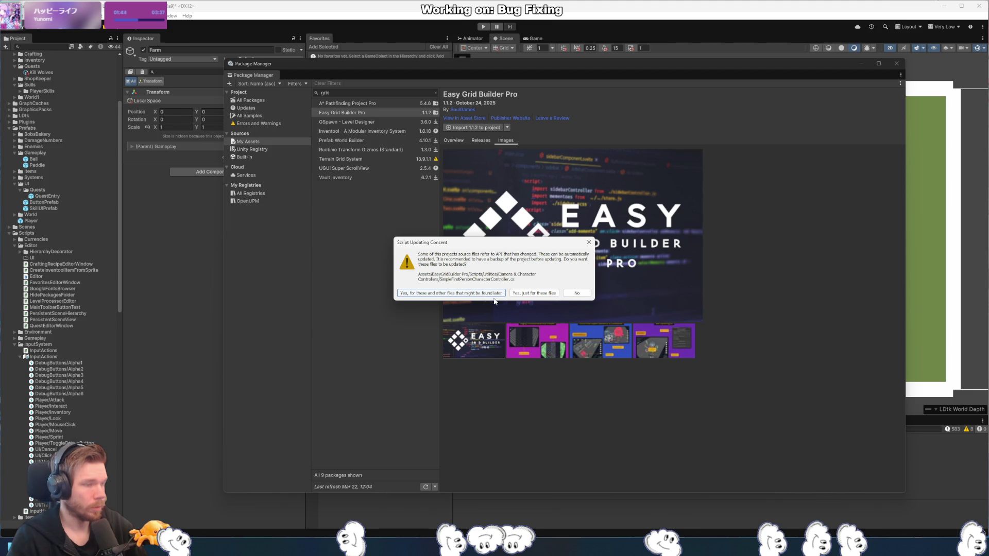
{"action": "left_click", "coordinate": [503, 294]}
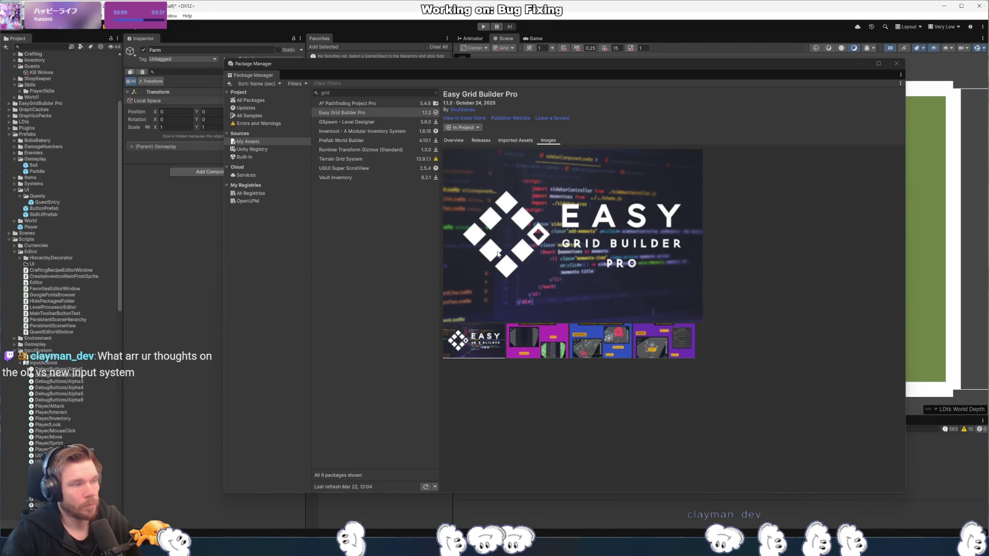
{"action": "key", "text": "alt+F4"}
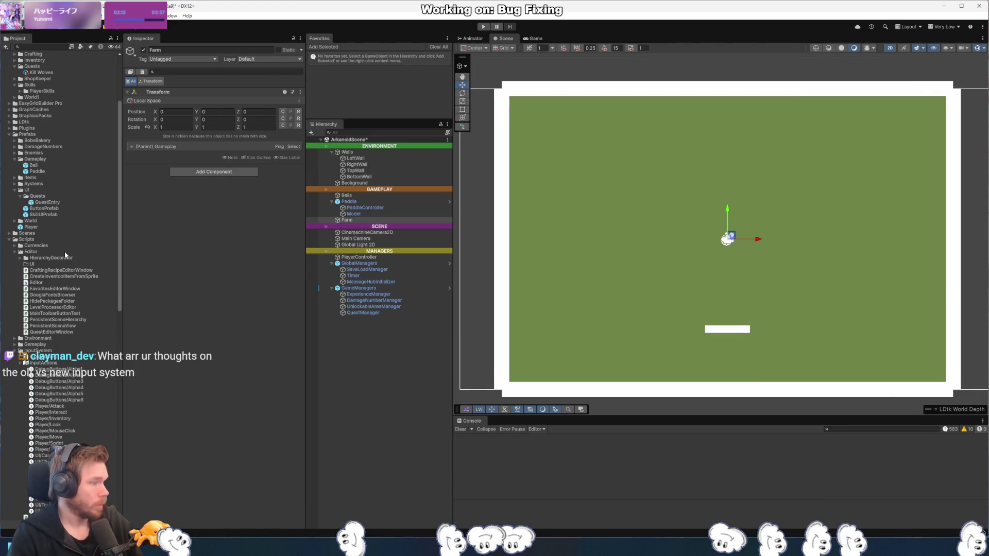
- Collapse the Art, Data, Prefabs and Scripts folders and browse the Plugins subfolders
{"action": "scroll", "coordinate": [30, 253], "scroll_direction": "up", "scroll_amount": 5}
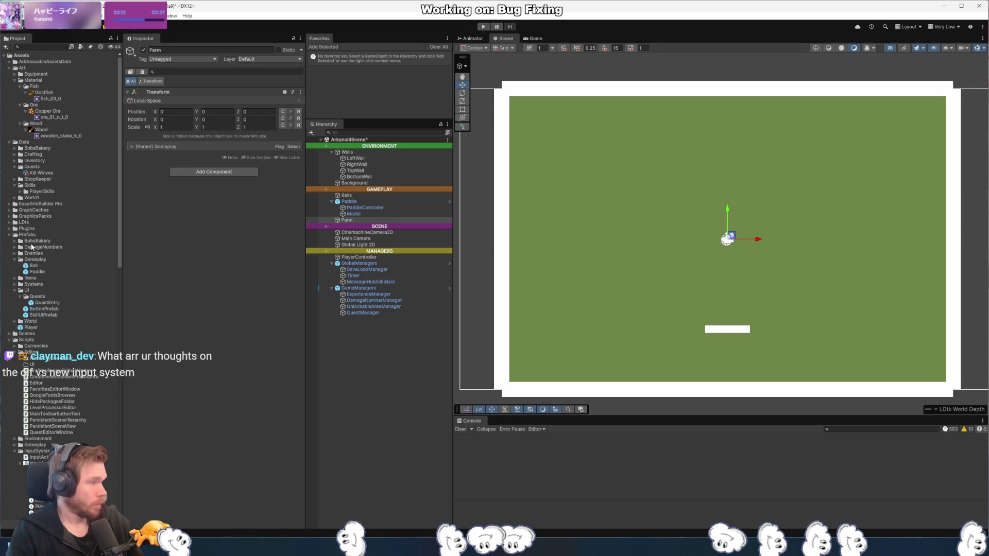
{"action": "left_click", "coordinate": [9, 69]}
{"action": "left_click", "coordinate": [8, 74]}
{"action": "left_click", "coordinate": [9, 111]}
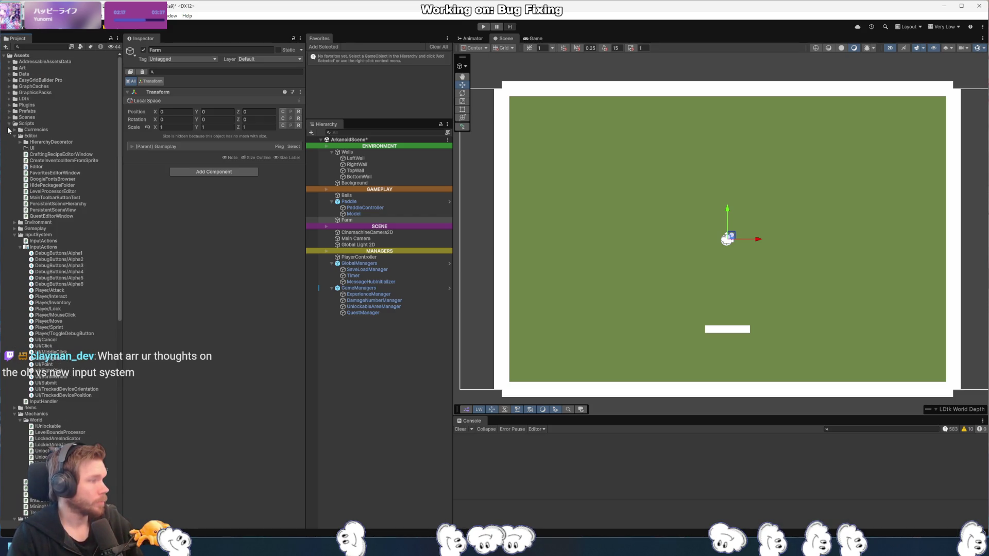
{"action": "left_click", "coordinate": [8, 124]}
{"action": "left_click", "coordinate": [8, 106]}
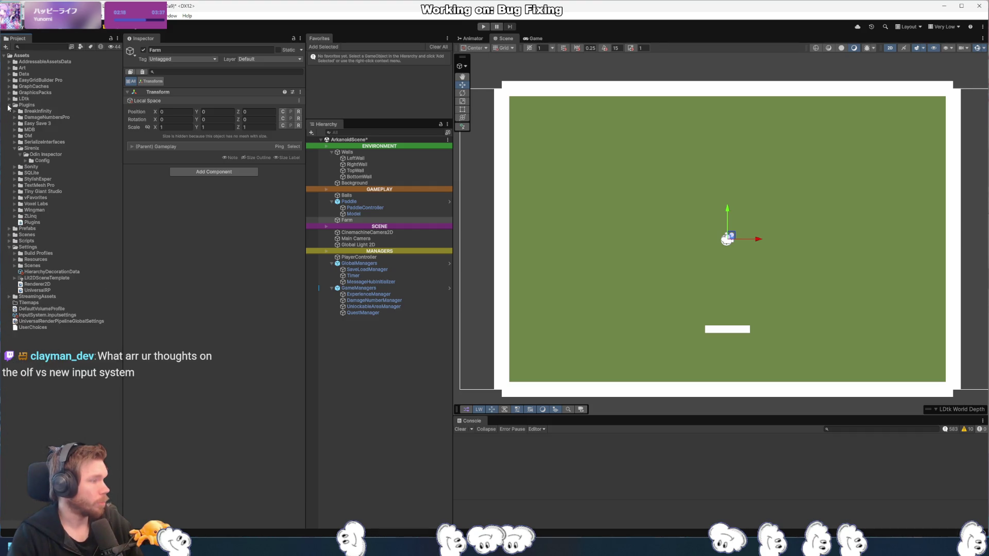
{"action": "left_click", "coordinate": [57, 130]}
{"action": "key", "text": "Right"}
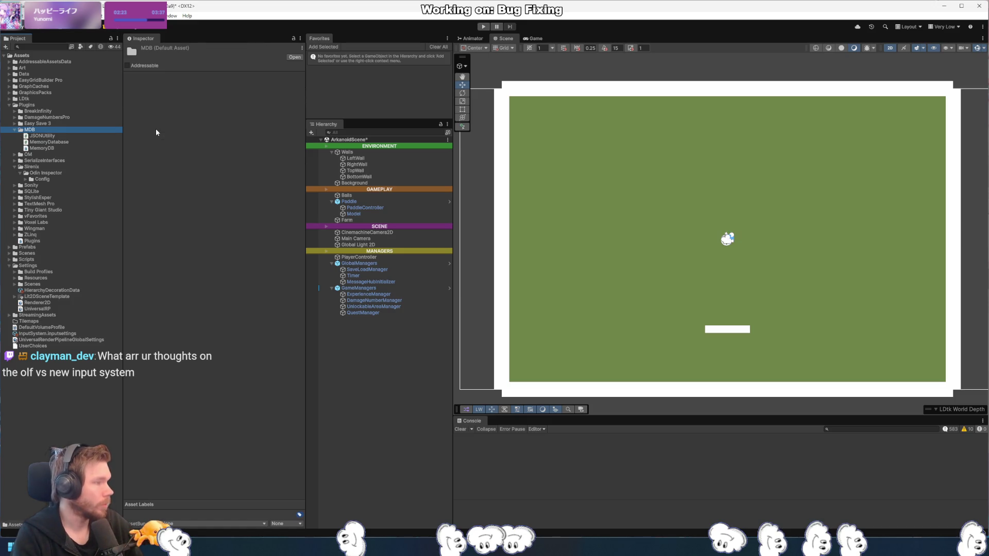
{"action": "key", "text": "Left"}
{"action": "key", "text": "Down"}
{"action": "key", "text": "Down"}
{"action": "key", "text": "Down"}
{"action": "key", "text": "Down"}
{"action": "key", "text": "Down"}
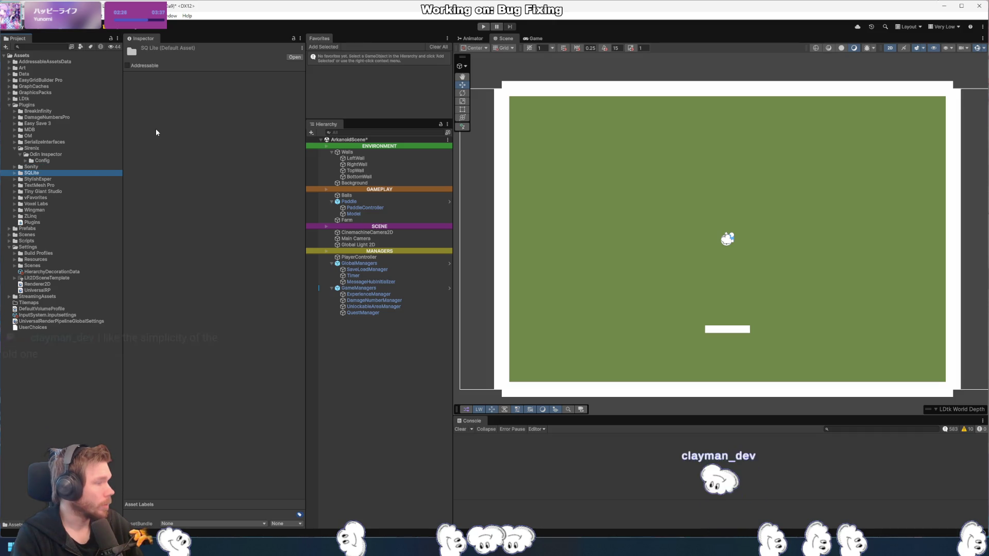
{"action": "key", "text": "Down"}
{"action": "key", "text": "Down"}
{"action": "key", "text": "Down"}
{"action": "key", "text": "Down"}
{"action": "key", "text": "Down"}
{"action": "key", "text": "Down"}
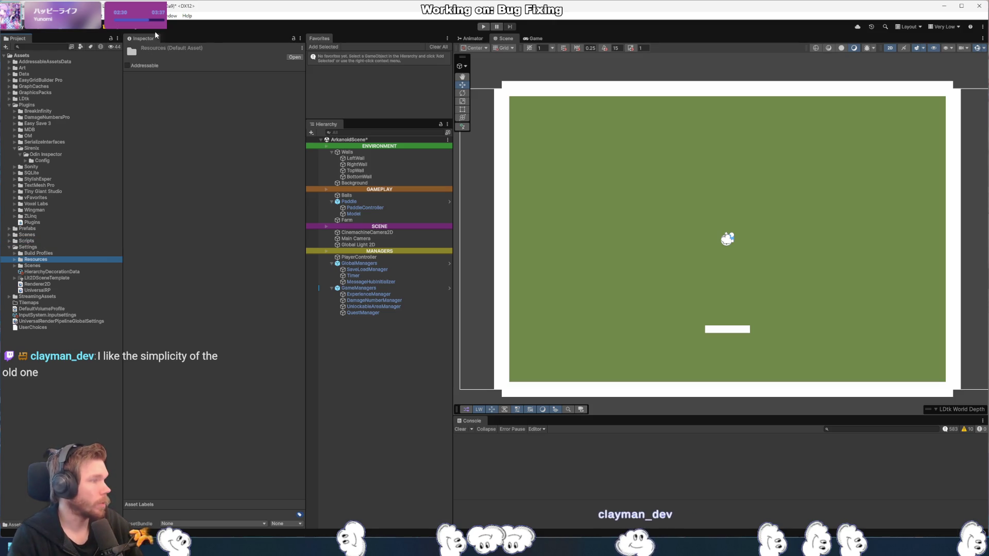
- Select the EasyGridBuilder Pro plugin folder and open the script behind the first Console error
{"action": "left_click", "coordinate": [47, 81]}
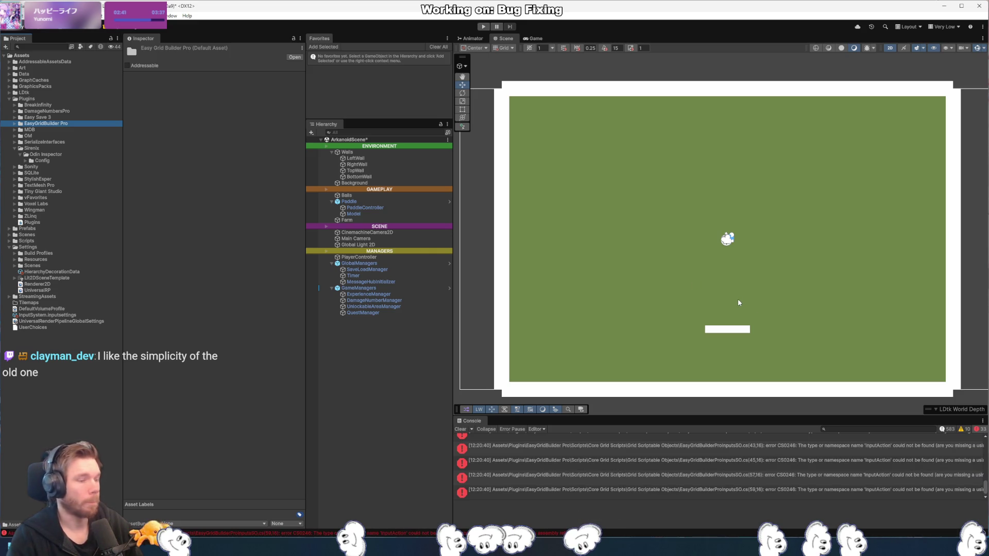
{"action": "scroll", "coordinate": [737, 478], "scroll_direction": "up", "scroll_amount": 10}
{"action": "left_click", "coordinate": [518, 437]}
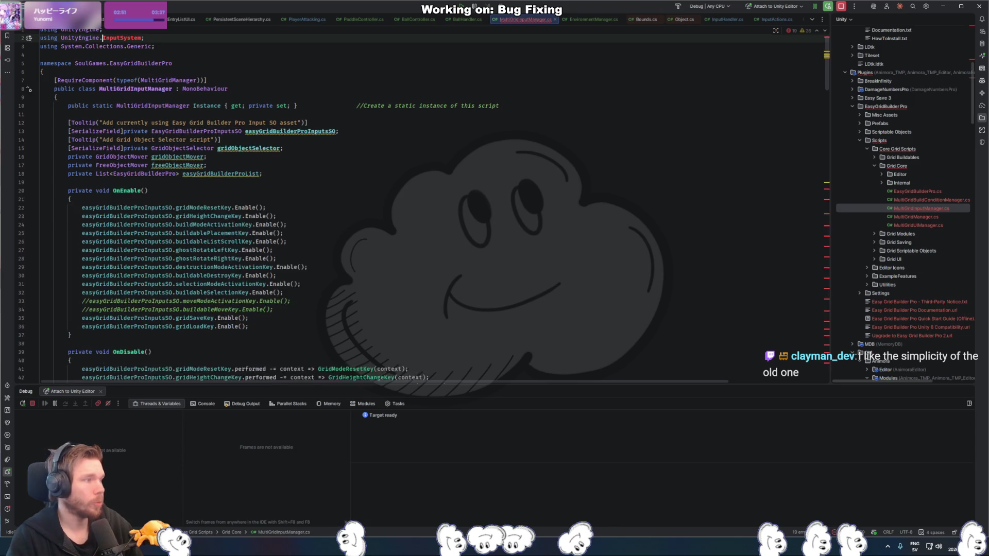
- Leave MultiGridInputManager.cs in Rider and bring the Unity Editor back to the front
{"action": "key", "text": "alt+Tab"}
{"action": "left_click", "coordinate": [21, 16]}
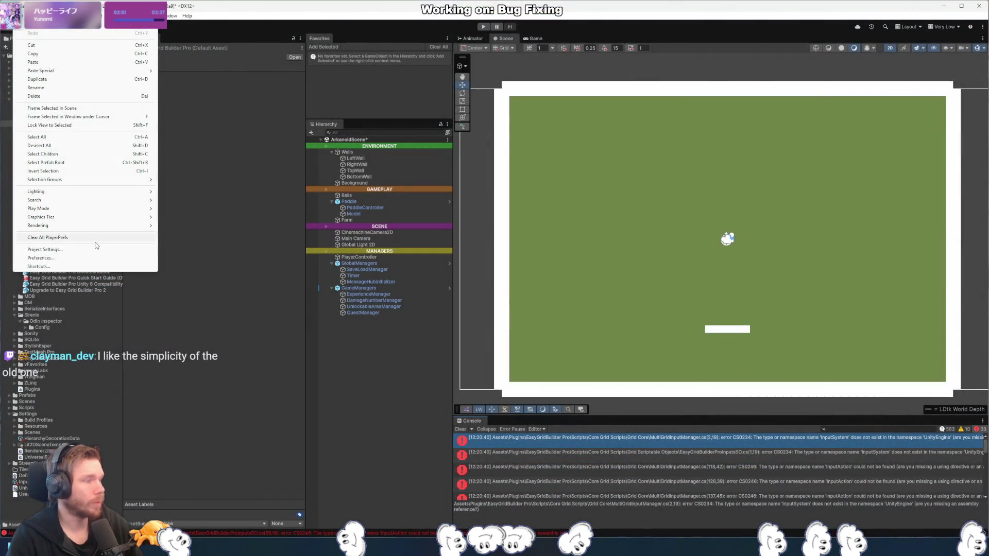
- Open the Package Manager's Unity Registry and view the Input System 1.19.0 package details
{"action": "left_click", "coordinate": [64, 249]}
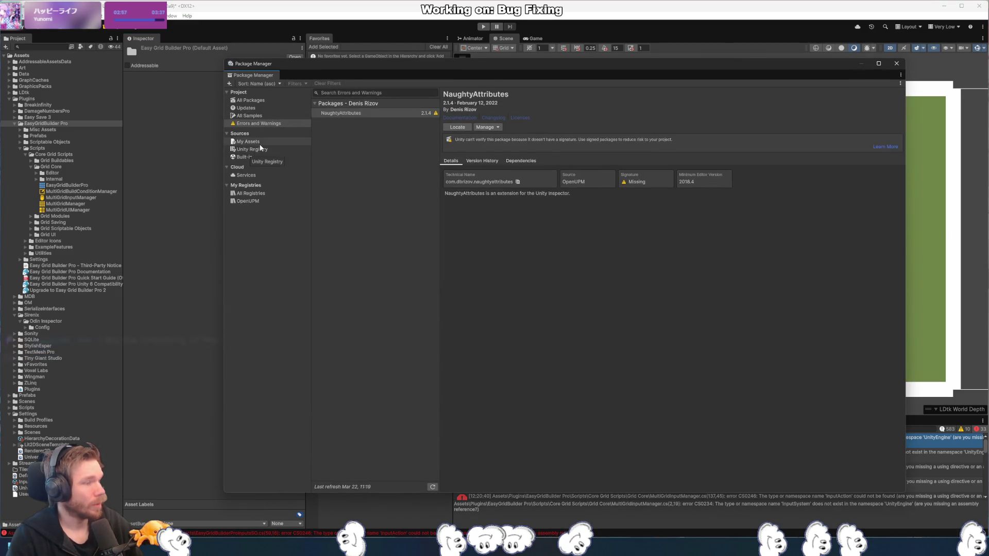
{"action": "left_click", "coordinate": [252, 149]}
{"action": "scroll", "coordinate": [381, 432], "scroll_direction": "down", "scroll_amount": 5}
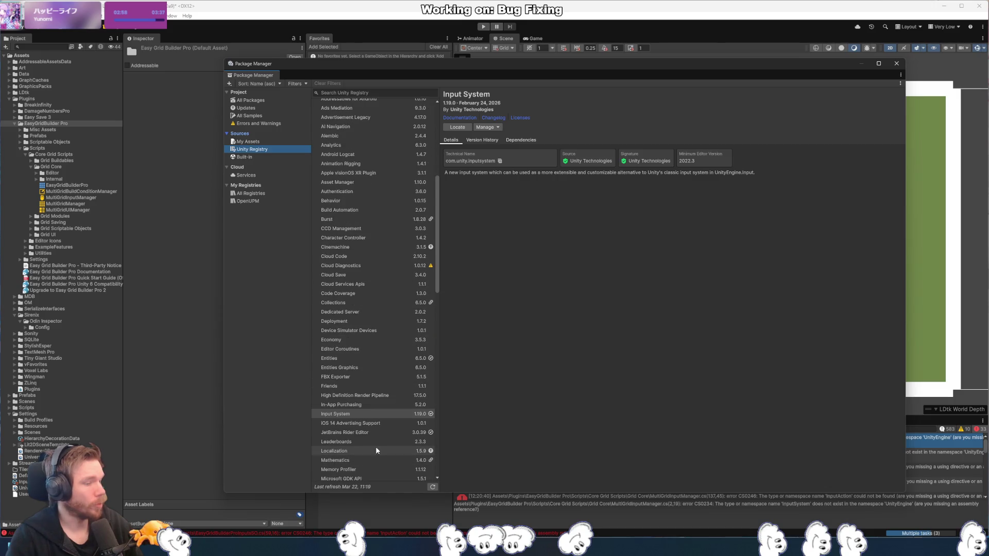
{"action": "left_click", "coordinate": [398, 416]}
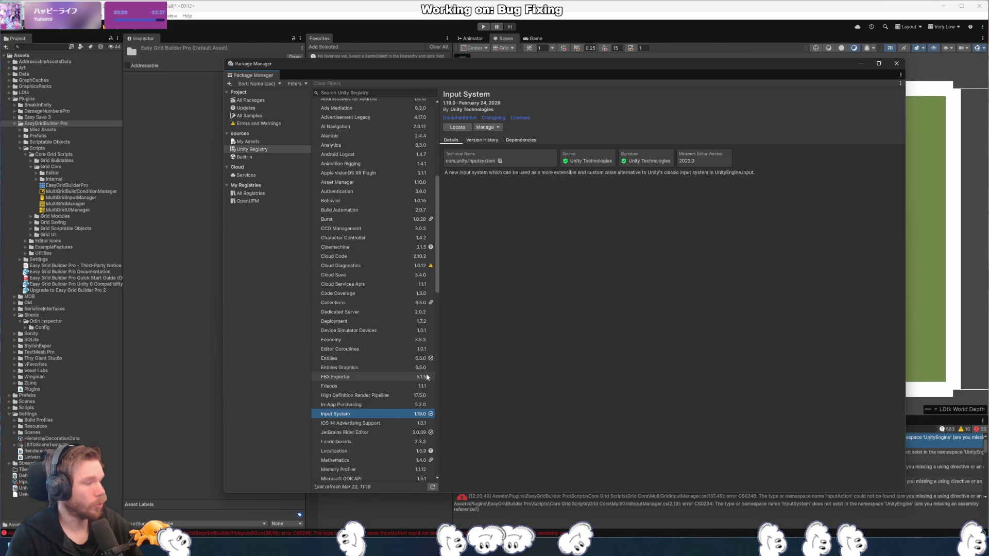
{"action": "scroll", "coordinate": [426, 378], "scroll_direction": "down", "scroll_amount": 5}
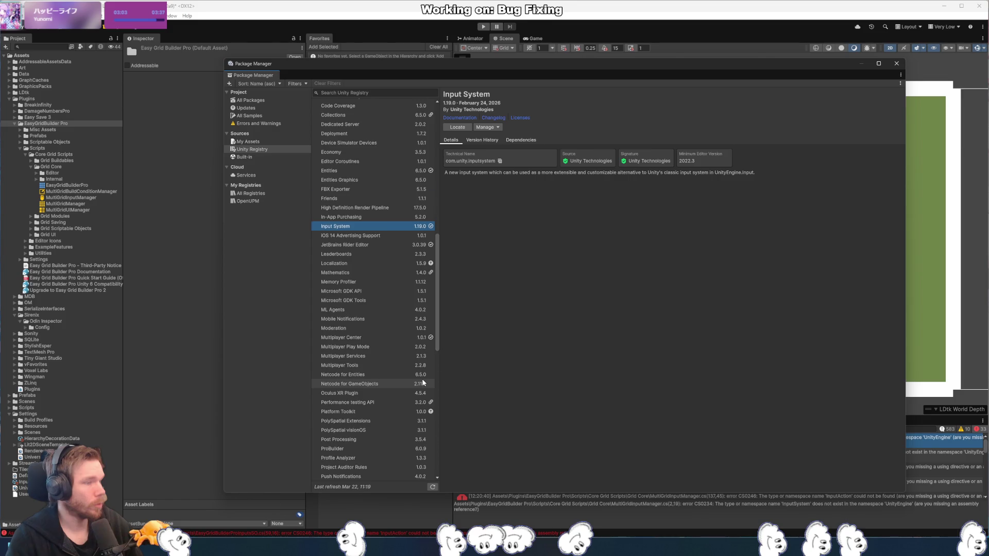
{"action": "scroll", "coordinate": [424, 382], "scroll_direction": "down", "scroll_amount": 6}
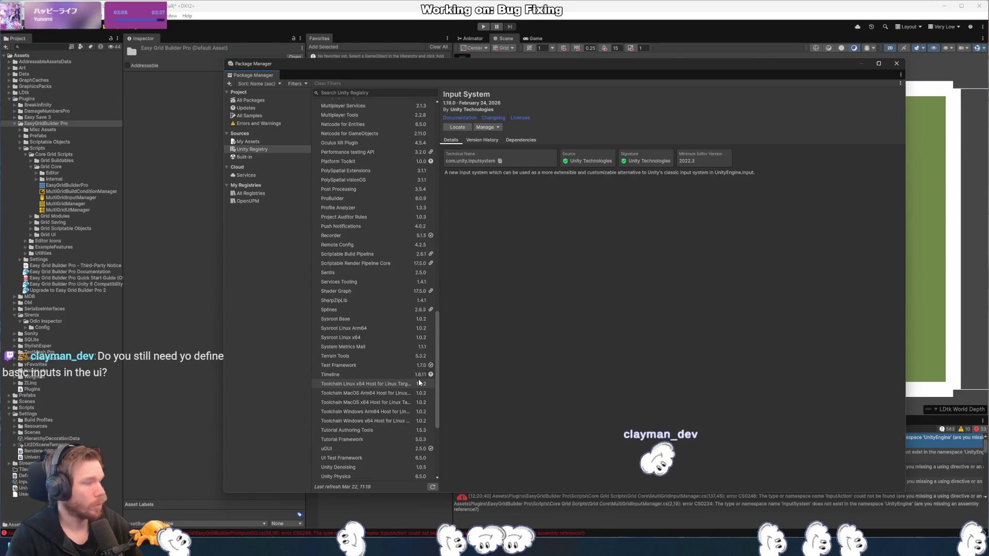
- Compare against the Built-in modules, return to the Unity Registry list, and close Package Manager
{"action": "left_click", "coordinate": [259, 159]}
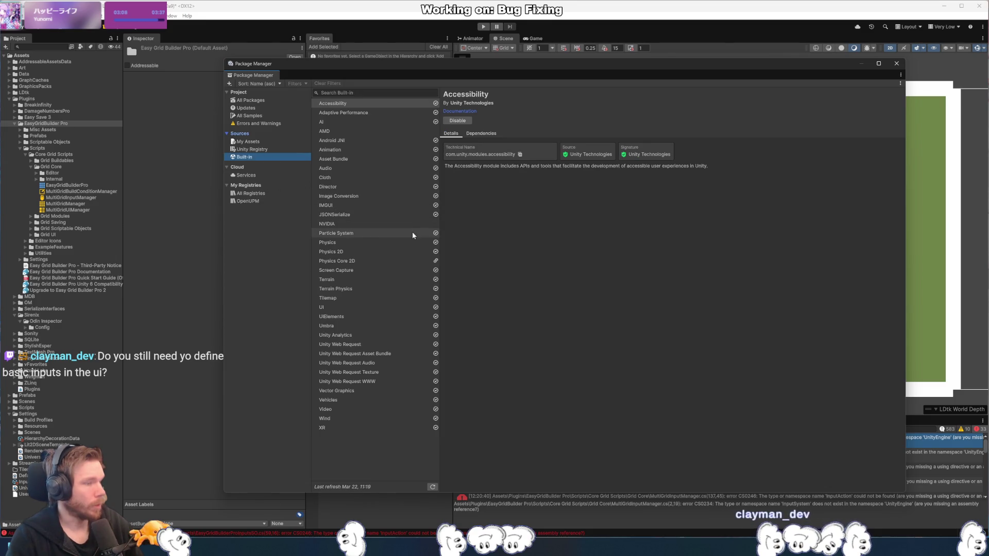
{"action": "left_click", "coordinate": [267, 148]}
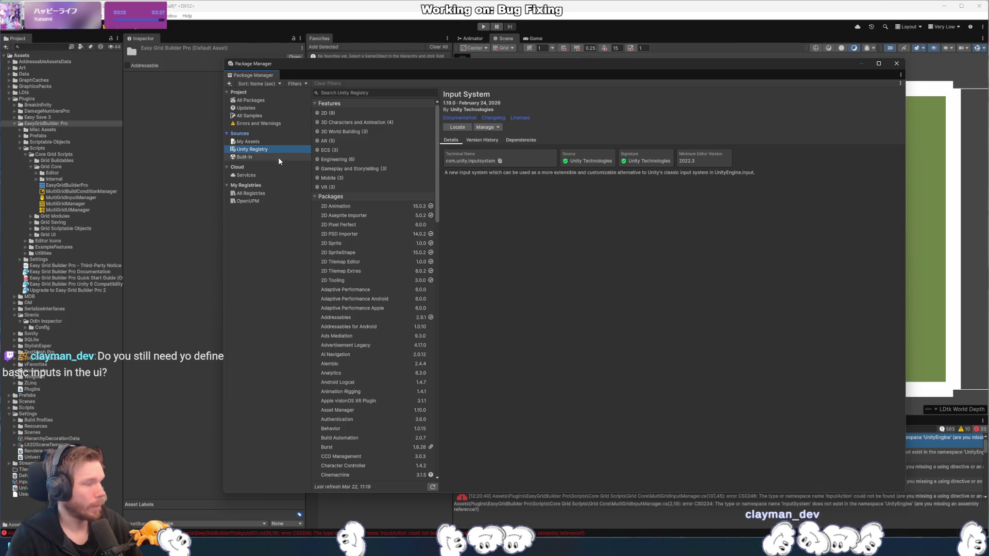
{"action": "scroll", "coordinate": [354, 260], "scroll_direction": "down", "scroll_amount": 15}
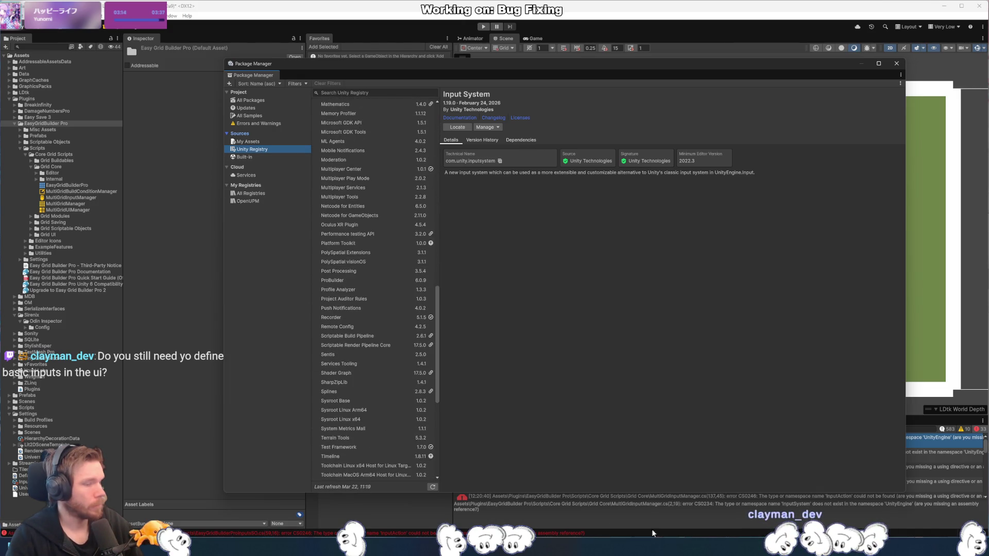
{"action": "left_click", "coordinate": [897, 63]}
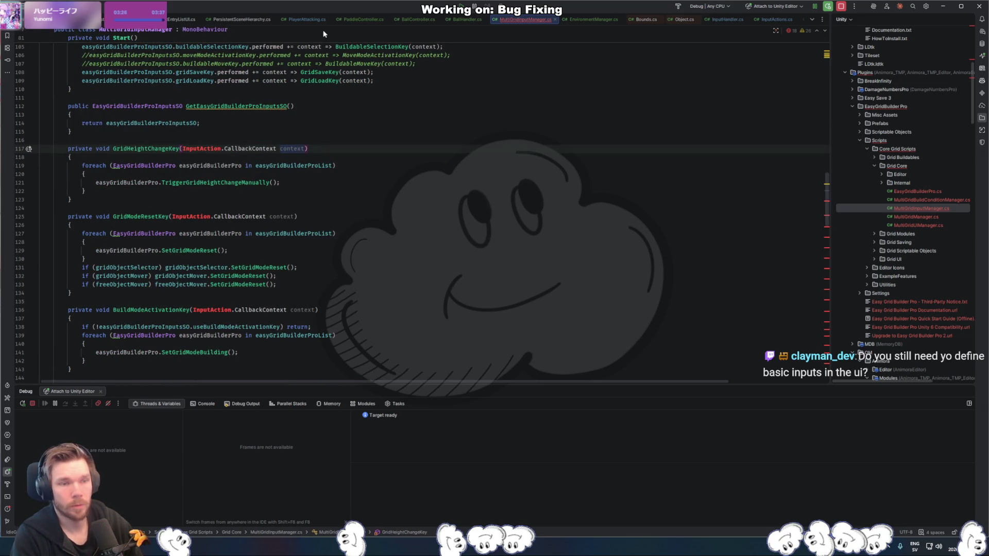
- Restore 'using UnityEngine.InputSystem;' at the top of MultiGridInputManager.cs, then return to Unity
{"action": "key", "text": "ctrl+minus"}
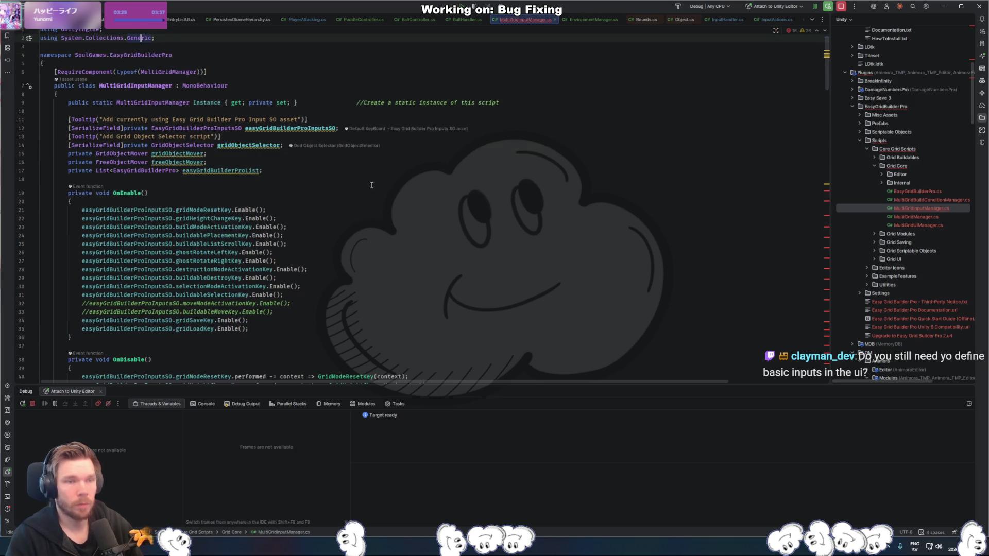
{"action": "key", "text": "ctrl+z"}
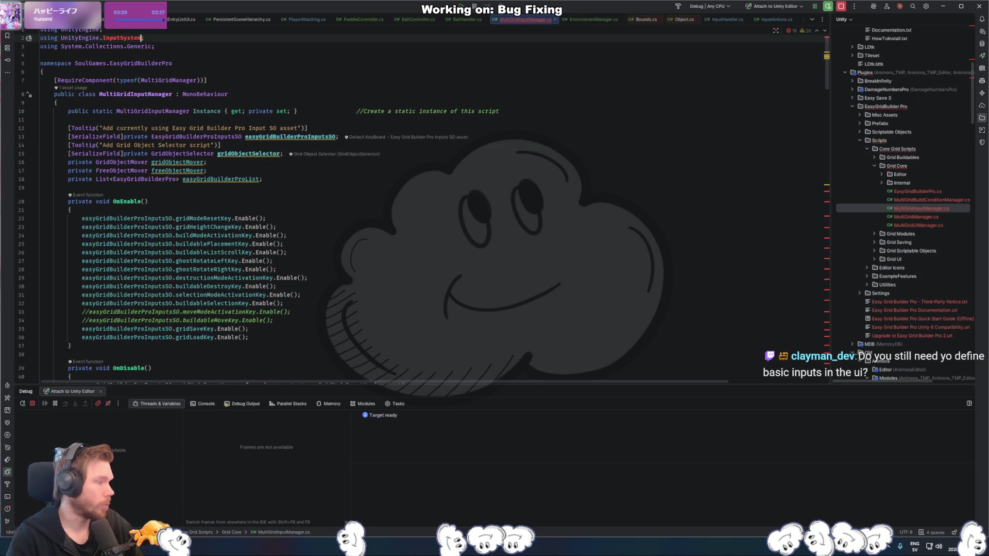
{"action": "key", "text": "alt+Tab"}
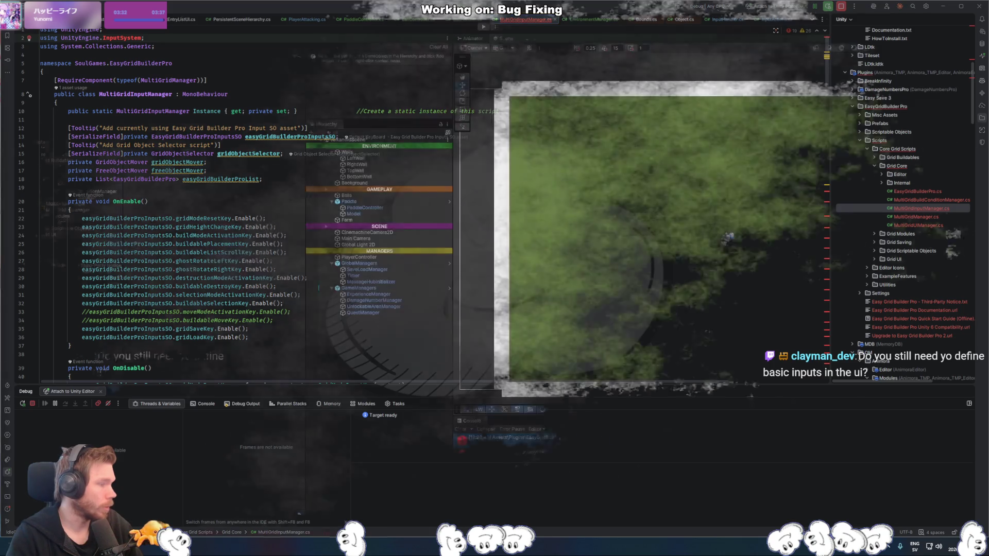
- Add a Unity.InputSystem entry, found by searching 'inputsys', to the Plugins assembly definition references
{"action": "left_click", "coordinate": [279, 169]}
{"action": "left_click", "coordinate": [291, 168]}
{"action": "type", "text": "inputsys"}
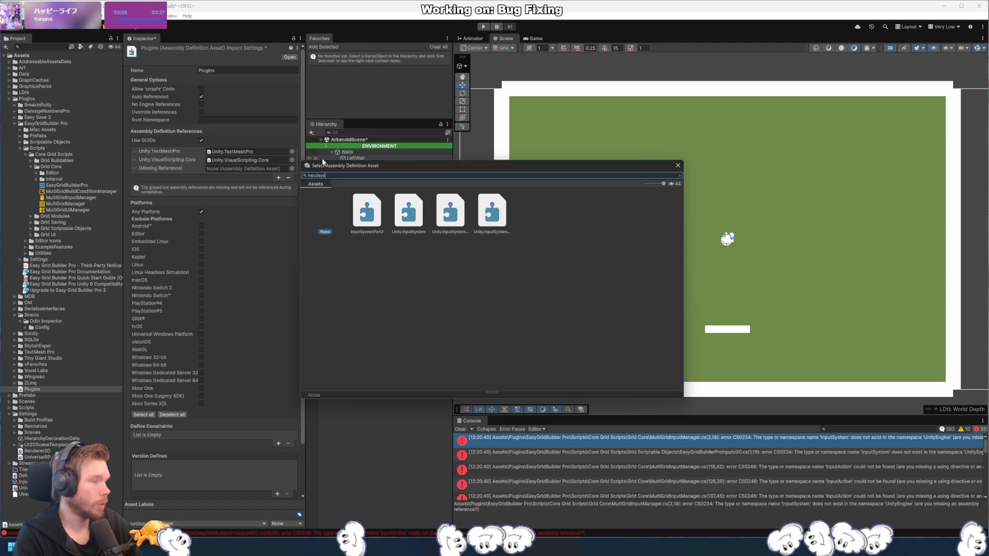
{"action": "left_click", "coordinate": [412, 219]}
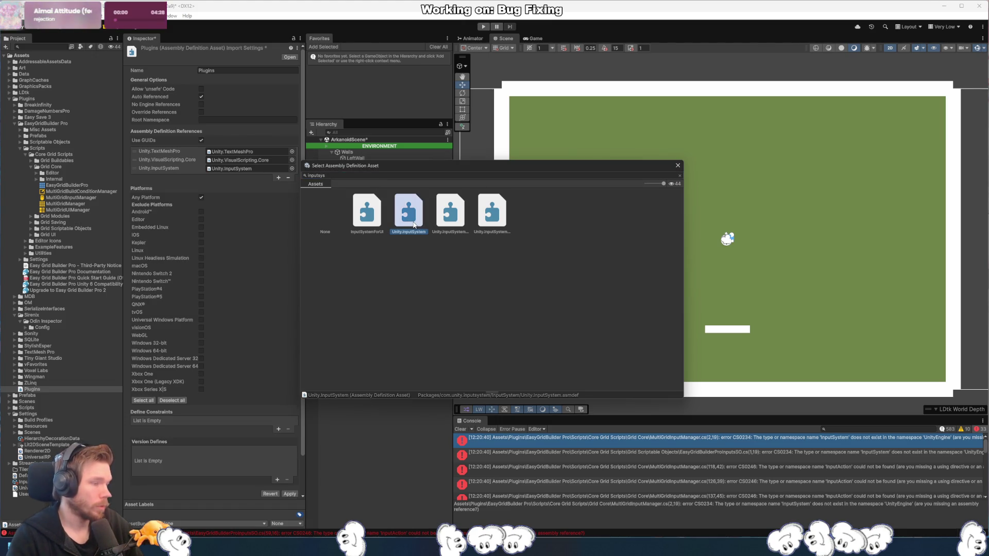
{"action": "double_click", "coordinate": [414, 225]}
{"action": "scroll", "coordinate": [260, 436], "scroll_direction": "down", "scroll_amount": 3}
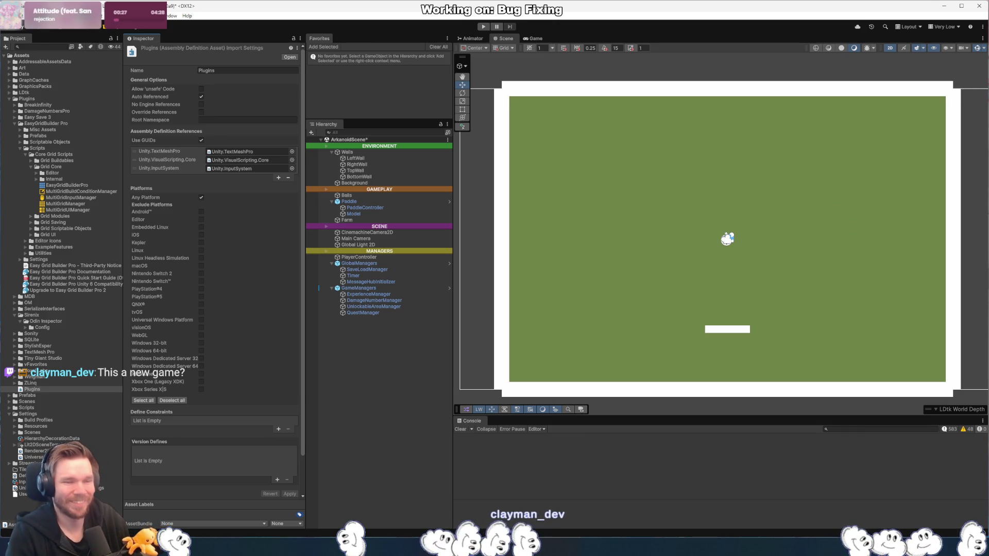
{"action": "left_click", "coordinate": [645, 251]}
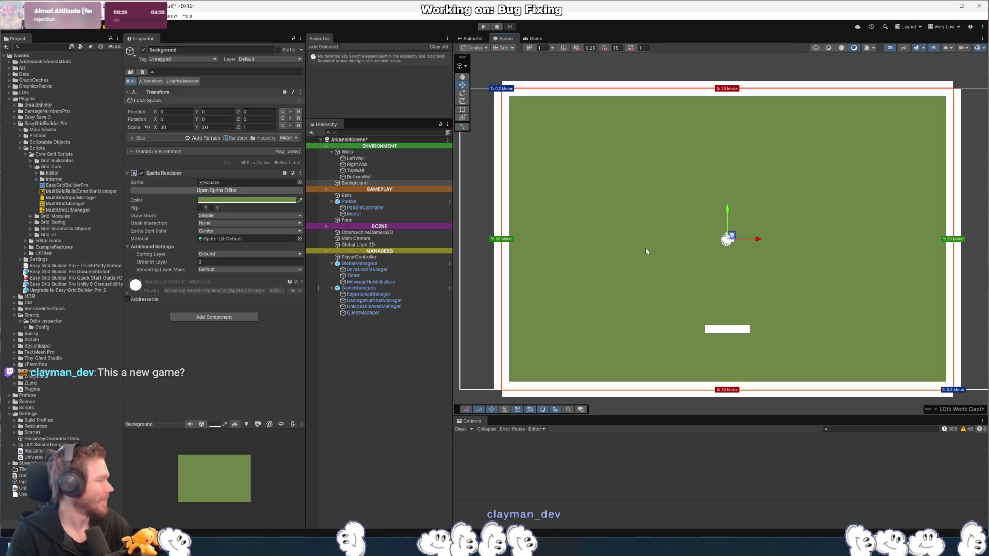
{"action": "left_click", "coordinate": [481, 248]}
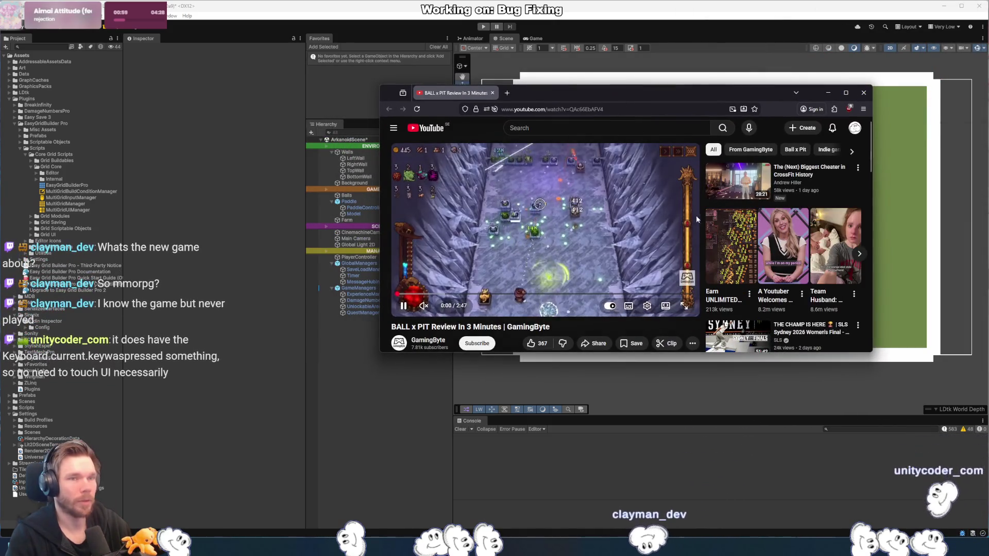
- Pause the BALL x PIT review video in the browser
{"action": "left_click", "coordinate": [576, 230]}
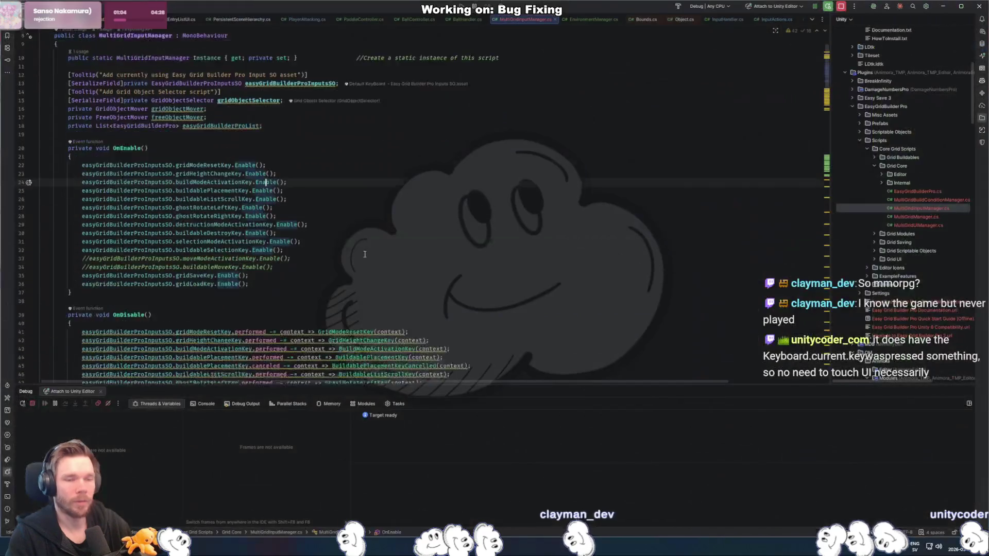
- In BallController.cs, start a trial Keyboard.current line inside the Update method
{"action": "key", "text": "ctrl+Tab"}
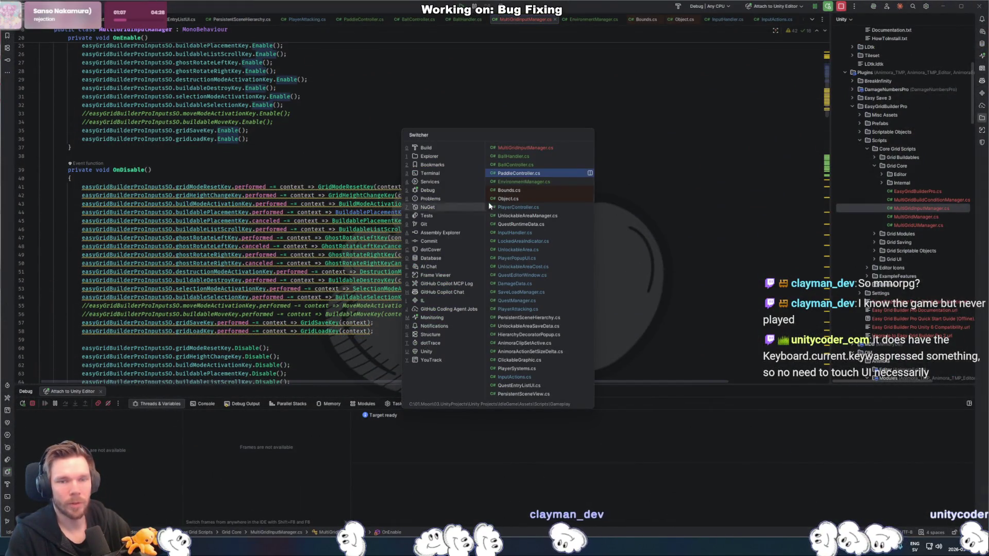
{"action": "key", "text": "ctrl+Tab"}
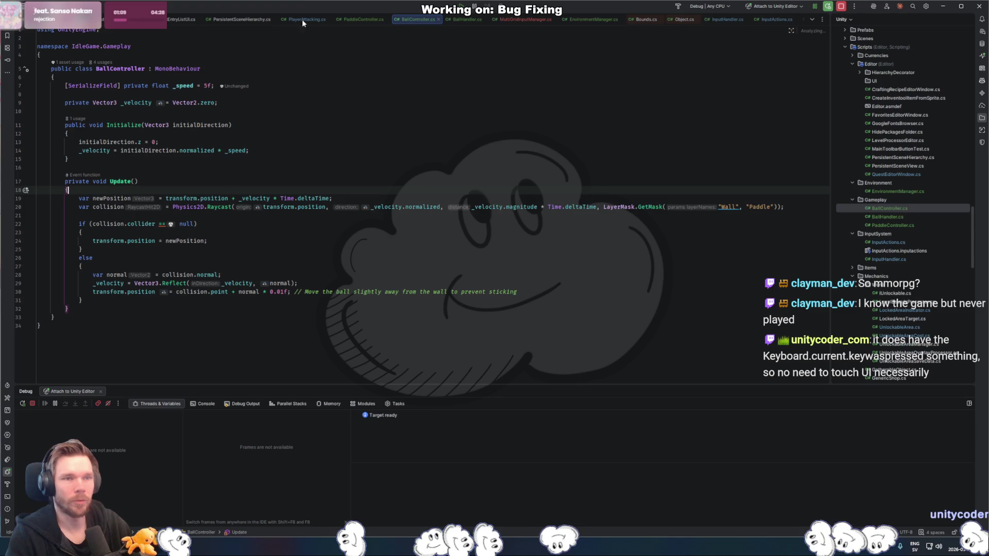
{"action": "key", "text": "Return"}
{"action": "type", "text": "Jey"}
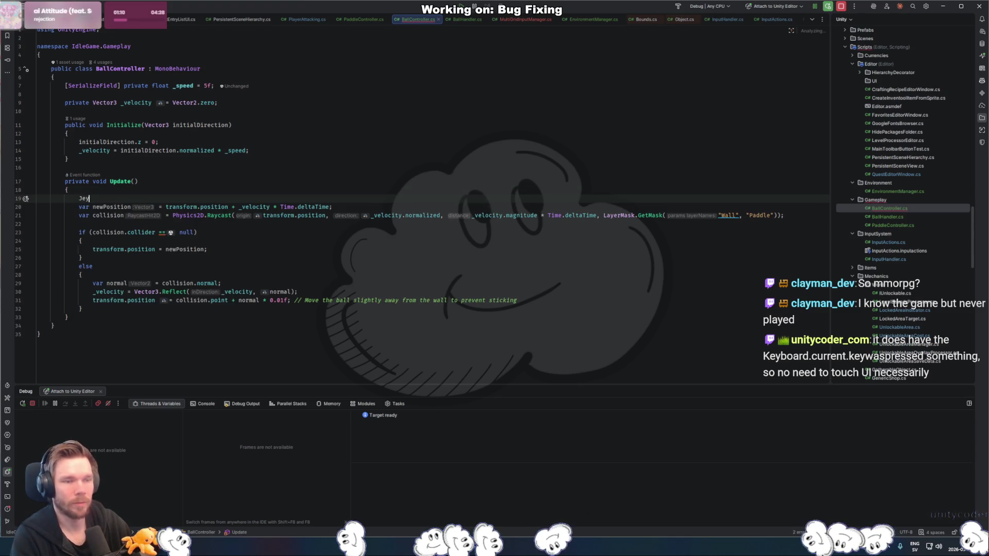
{"action": "type", "text": "Keyboard"}
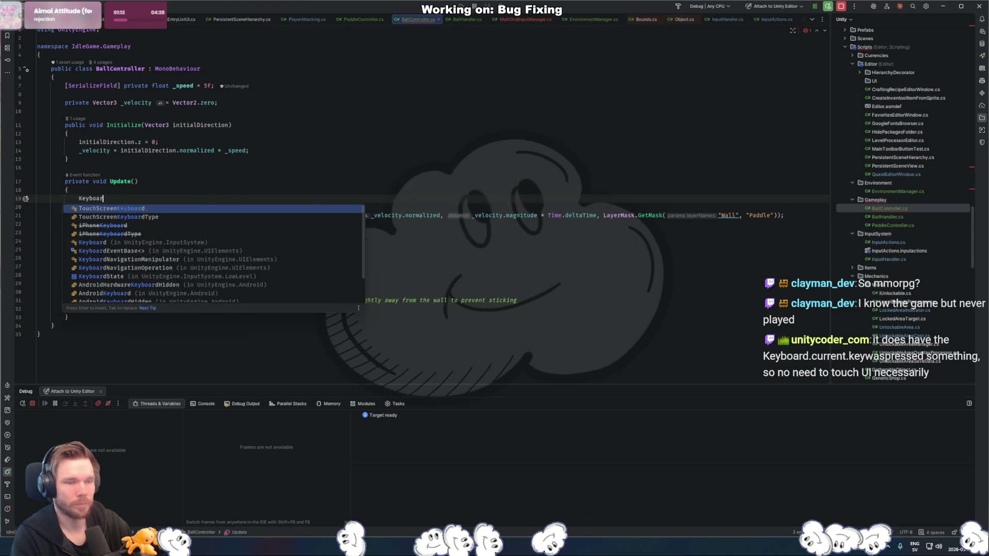
{"action": "key", "text": "Return"}
{"action": "type", "text": ".current."}
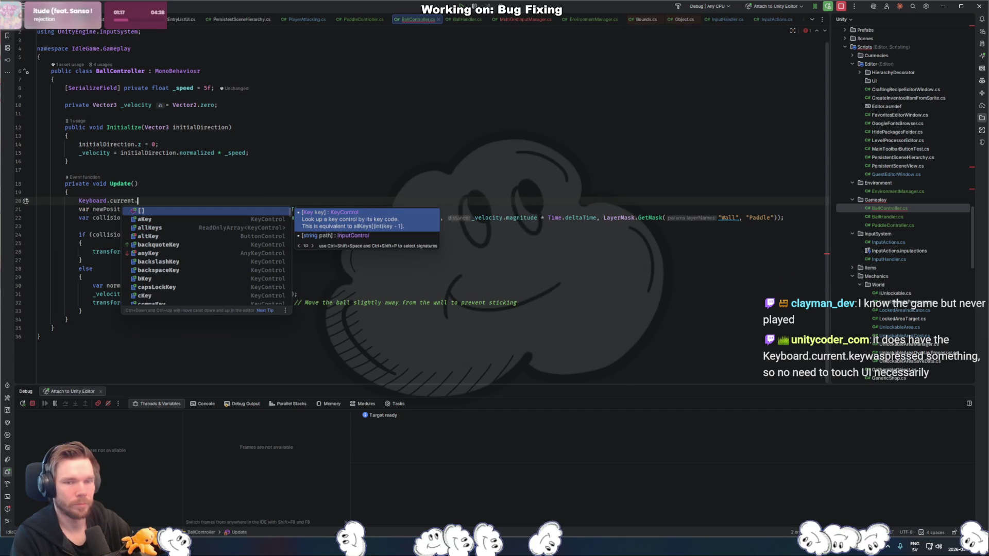
{"action": "type", "text": "alp"}
{"action": "type", "text": "."}
- Complete the line with numpad3Key, undo the trial line, and switch to the Unity Editor
{"action": "key", "text": "Down"}
{"action": "key", "text": "Down"}
{"action": "key", "text": "Down"}
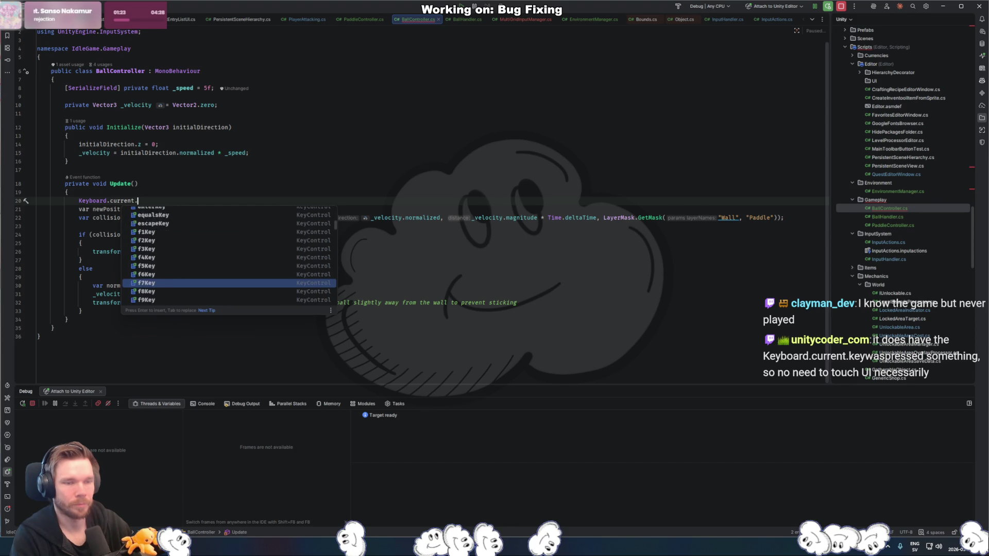
{"action": "key", "text": "Down"}
{"action": "key", "text": "Down"}
{"action": "key", "text": "Down"}
{"action": "key", "text": "Return"}
{"action": "type", "text": "."}
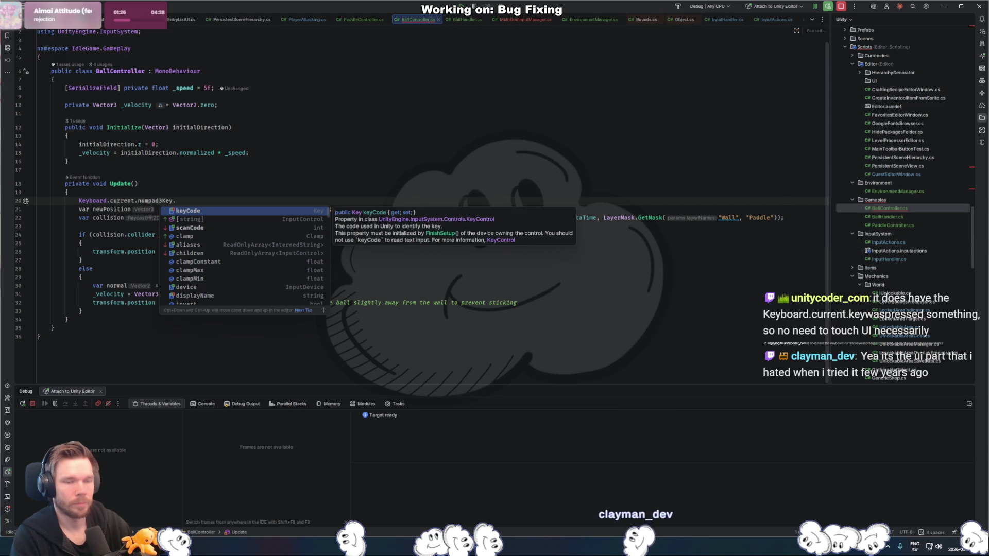
{"action": "key", "text": "ctrl+z"}
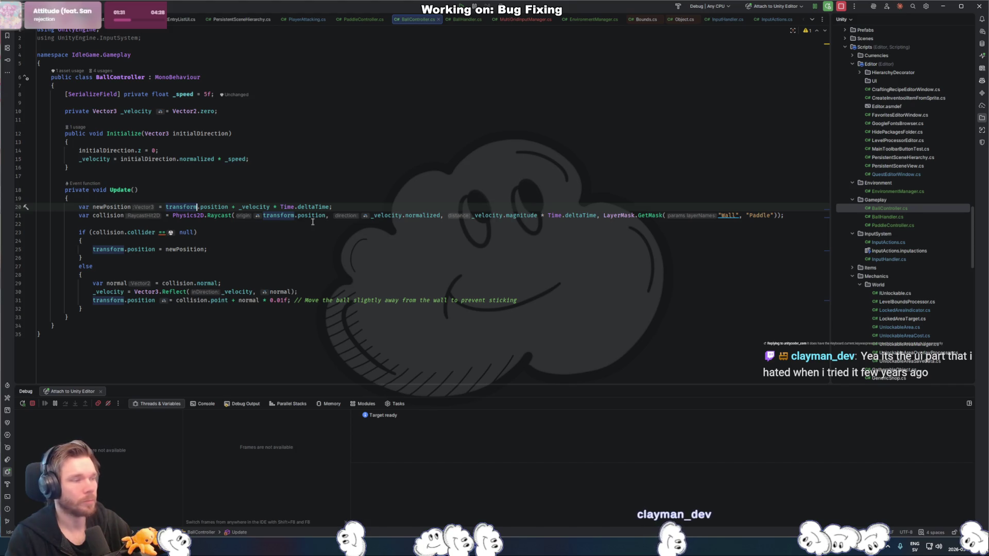
{"action": "mouse_move", "coordinate": [315, 220]}
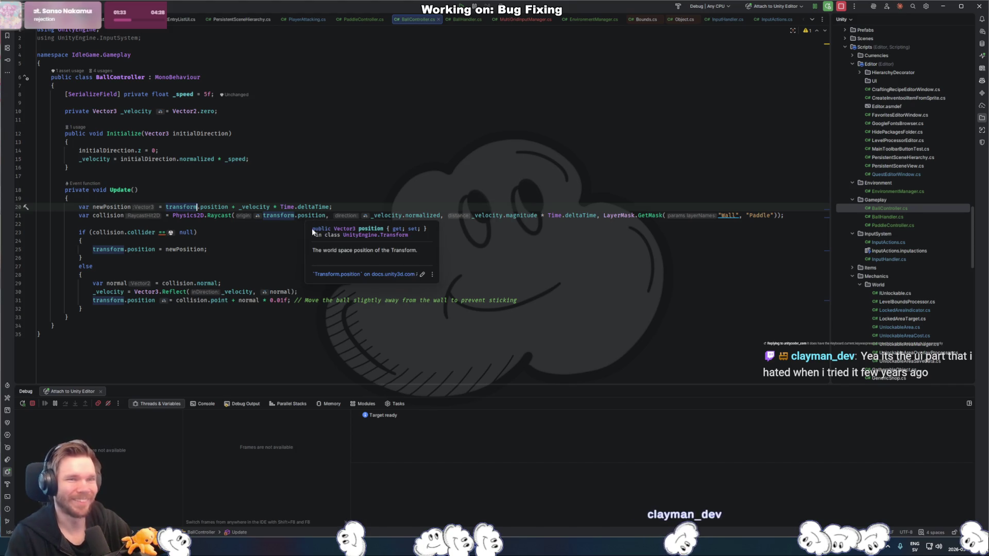
{"action": "key", "text": "alt+Tab"}
{"action": "left_click", "coordinate": [22, 16]}
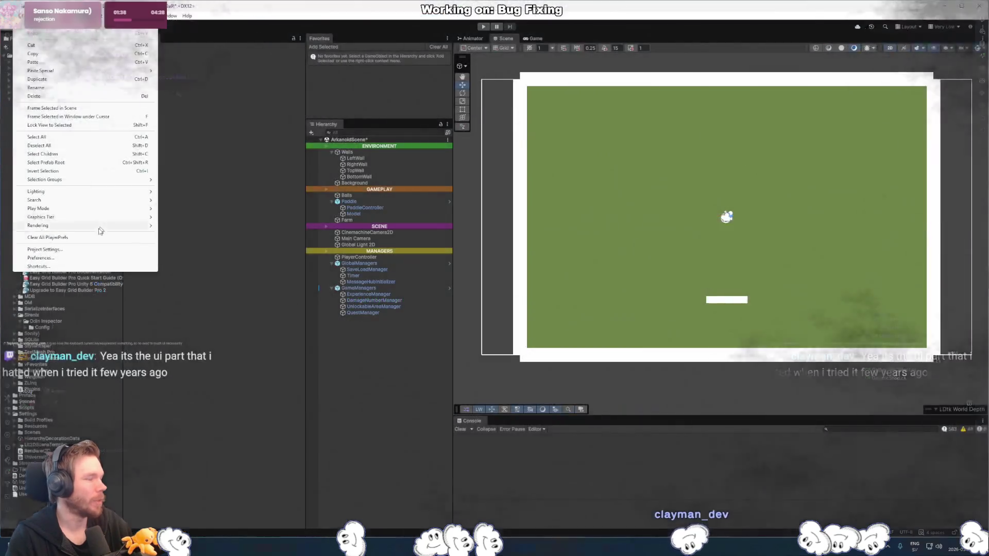
- Show the Input System Package page in Project Settings and move the window aside
{"action": "left_click", "coordinate": [80, 248]}
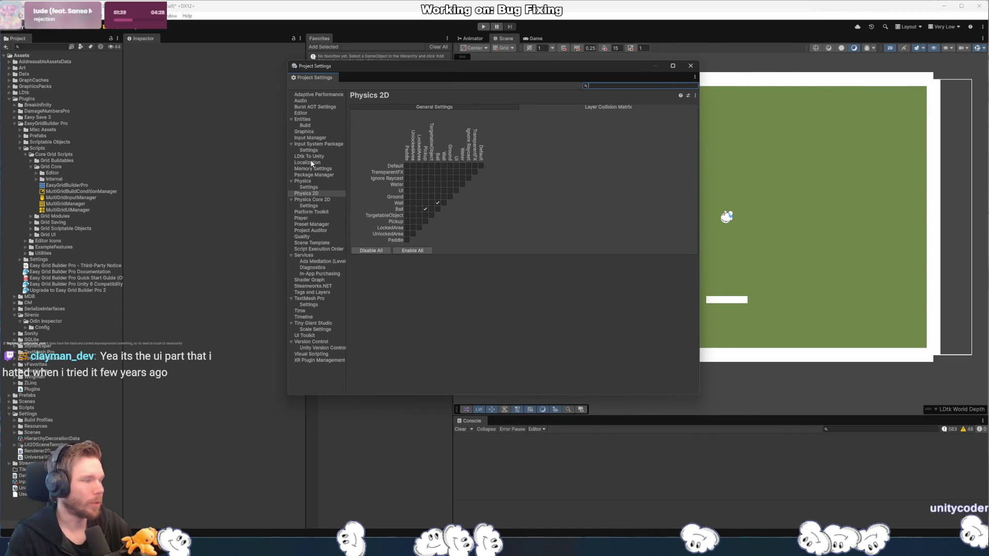
{"action": "left_click", "coordinate": [320, 144]}
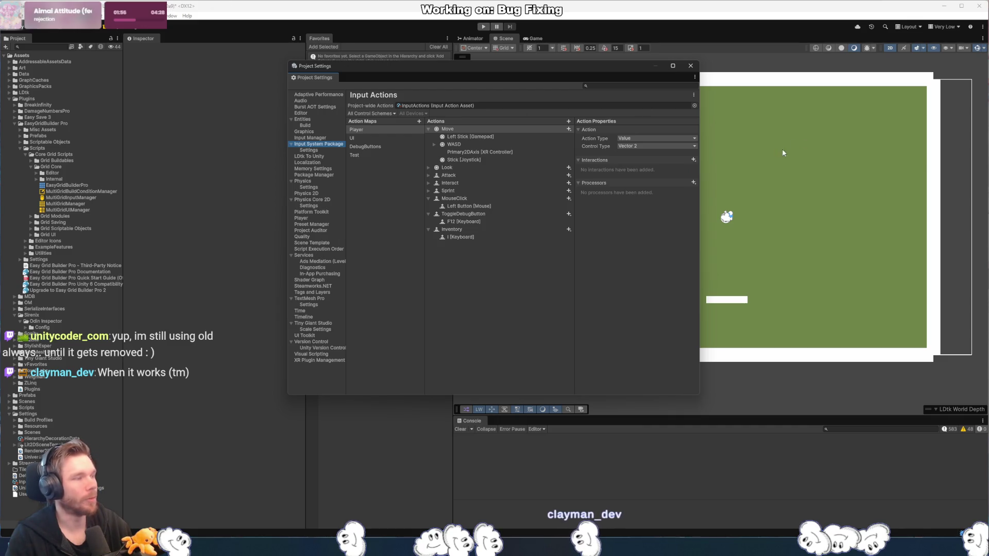
{"action": "left_click_drag", "start_coordinate": [584, 67], "coordinate": [722, 122]}
- Add a Player action named testse and select its empty binding
{"action": "mouse_move", "coordinate": [768, 121]}
{"action": "left_mouse_down"}
{"action": "mouse_move", "coordinate": [735, 132]}
{"action": "mouse_move", "coordinate": [761, 138]}
{"action": "left_mouse_up"}
{"action": "left_click", "coordinate": [625, 194]}
{"action": "left_click", "coordinate": [752, 186]}
{"action": "type", "text": "testse"}
{"action": "key", "text": "Return"}
{"action": "left_click", "coordinate": [611, 309]}
{"action": "left_click", "coordinate": [682, 315]}
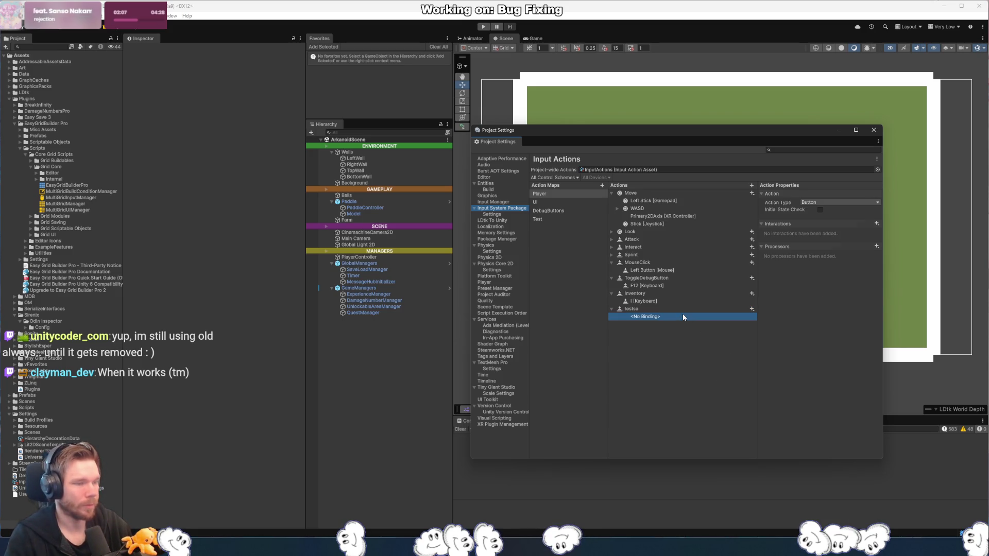
- Add another New action, then select the InputActions asset to view its import settings
{"action": "left_click", "coordinate": [751, 186]}
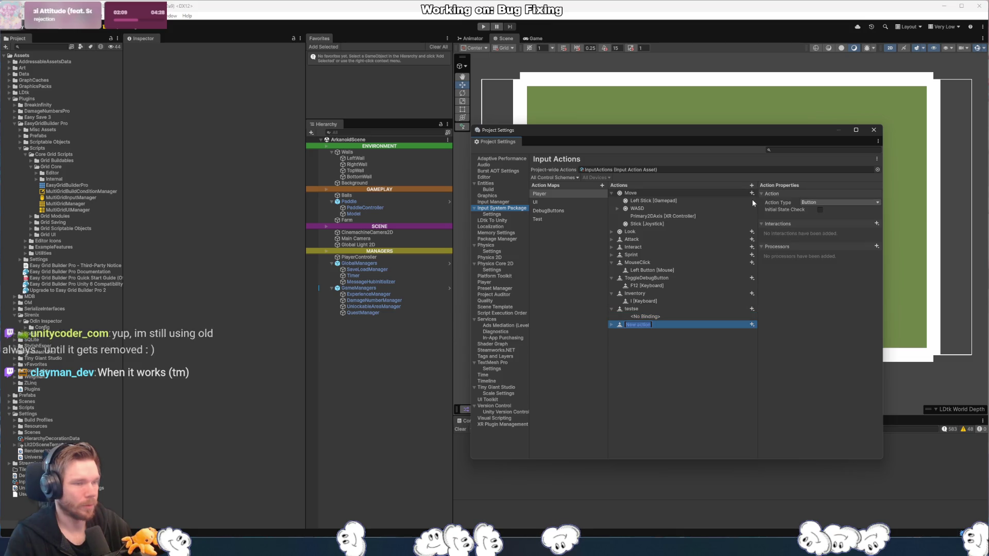
{"action": "left_click", "coordinate": [377, 363]}
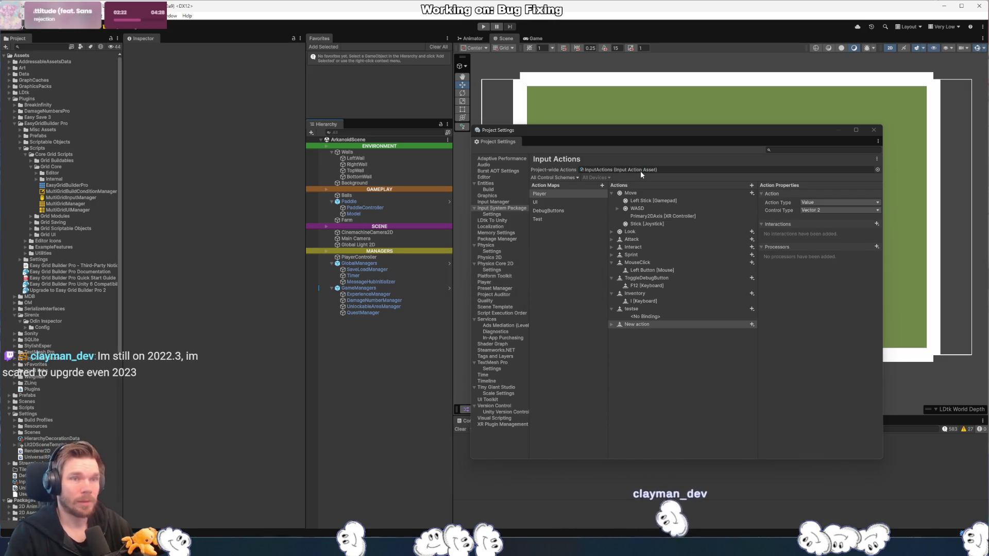
{"action": "left_click", "coordinate": [641, 170]}
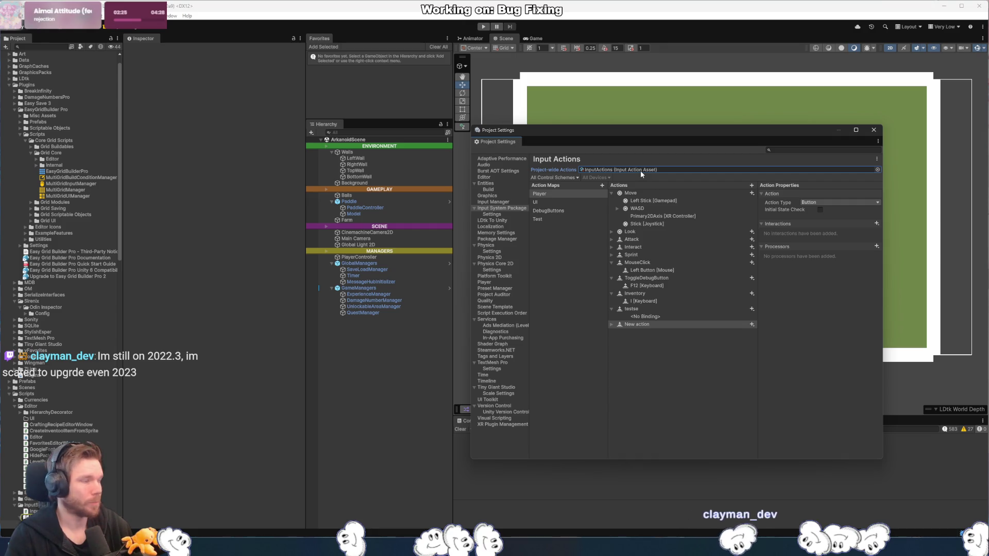
{"action": "left_click", "coordinate": [43, 308]}
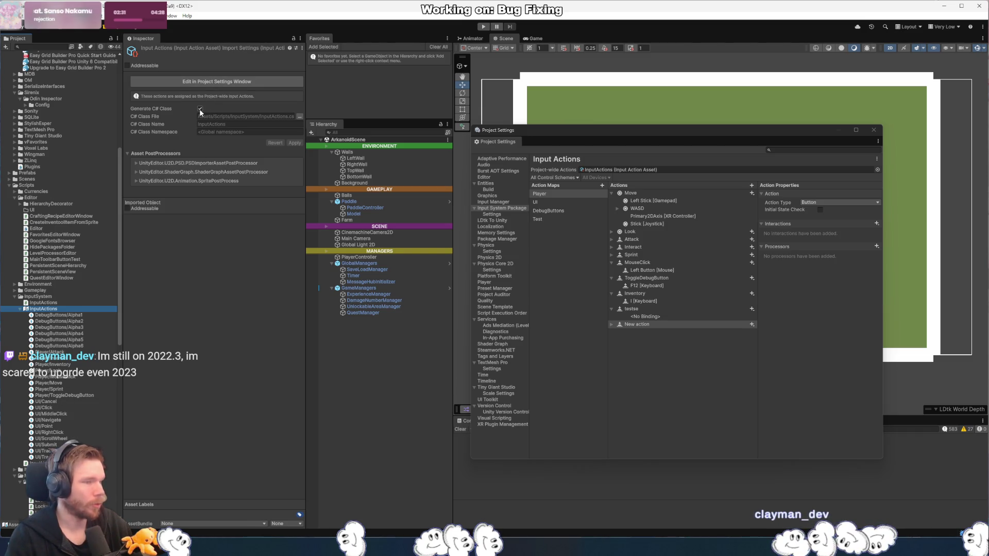
- Turn Generate C# Class off and back on for InputActions, applying each time, then close Project Settings
{"action": "left_click", "coordinate": [200, 109]}
{"action": "left_click", "coordinate": [294, 119]}
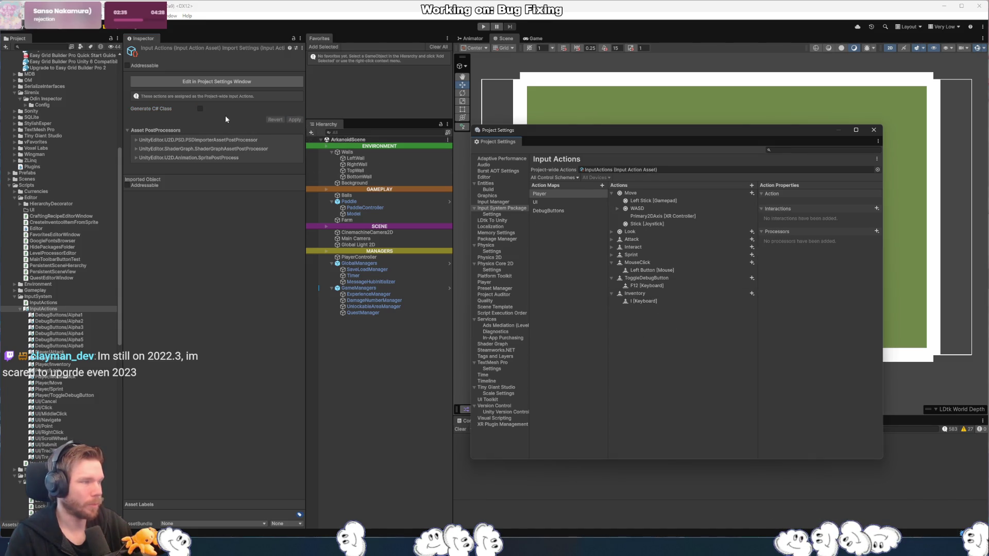
{"action": "left_click", "coordinate": [201, 109]}
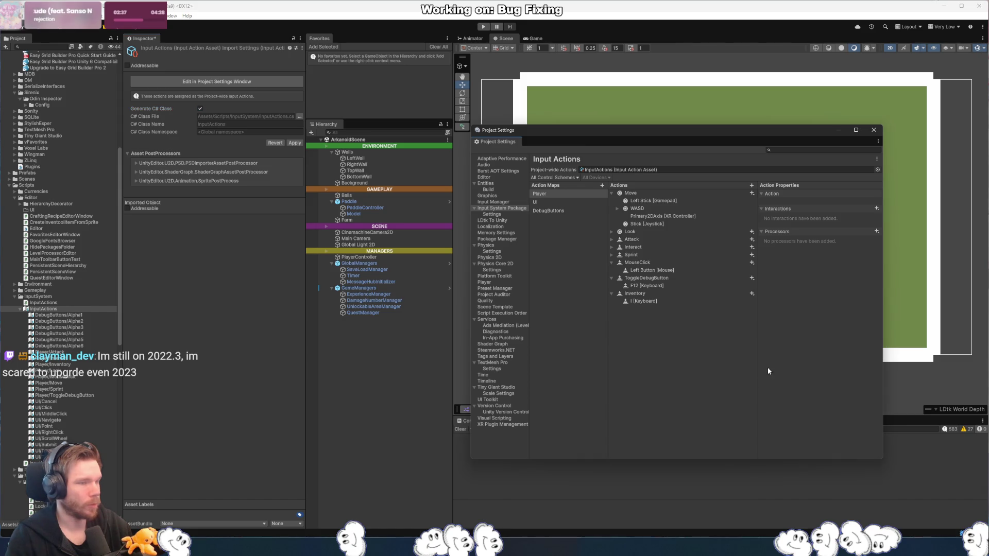
{"action": "left_click", "coordinate": [752, 185]}
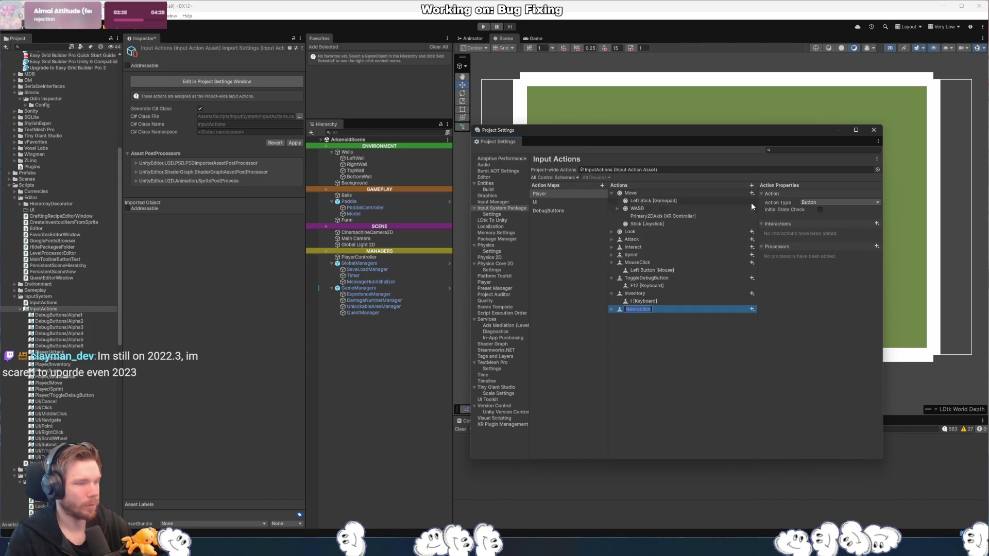
{"action": "left_click", "coordinate": [291, 140]}
{"action": "left_click", "coordinate": [617, 169]}
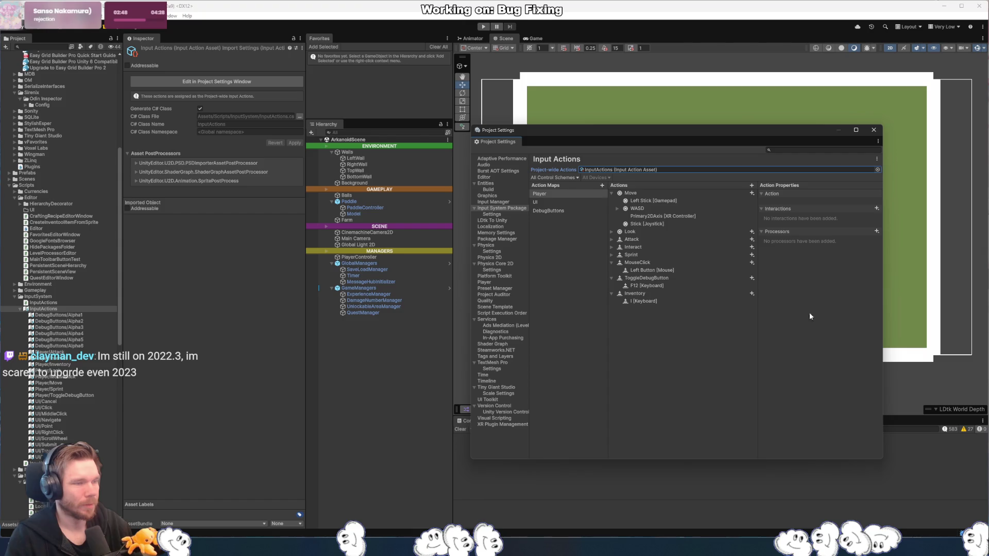
{"action": "left_click", "coordinate": [874, 130]}
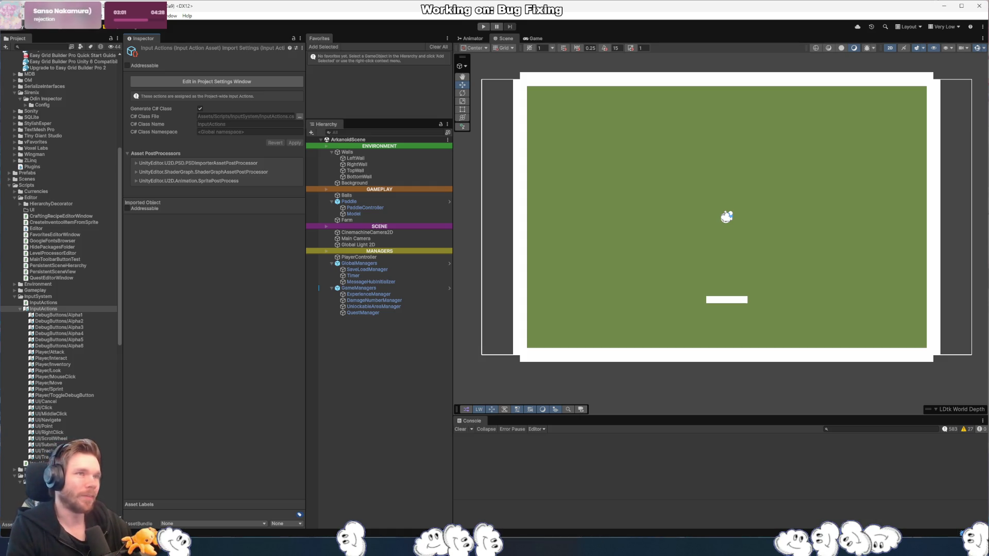
- Play the BALL x PIT review in the browser in theater mode, then pause it
{"action": "key", "text": "alt+Tab"}
{"action": "left_click", "coordinate": [691, 223]}
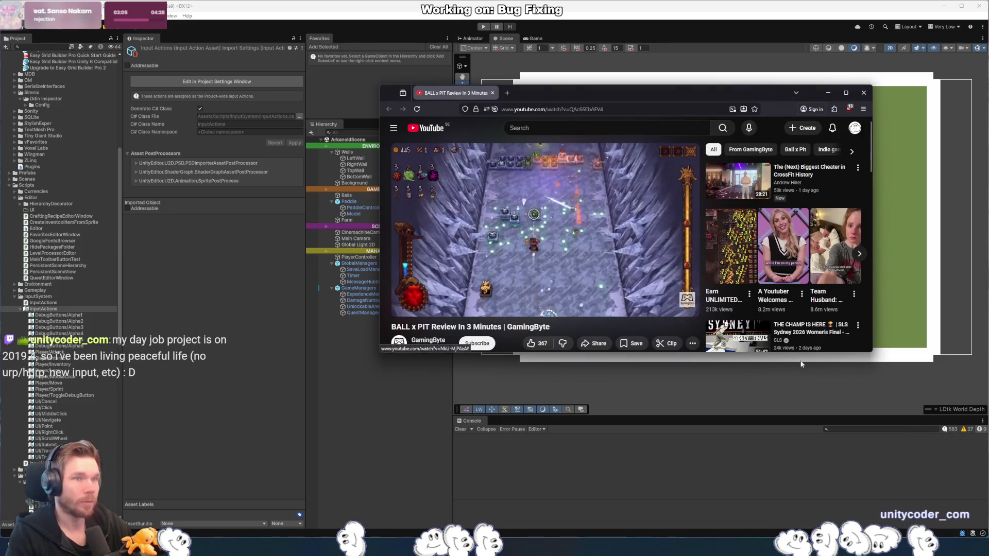
{"action": "left_click", "coordinate": [665, 305]}
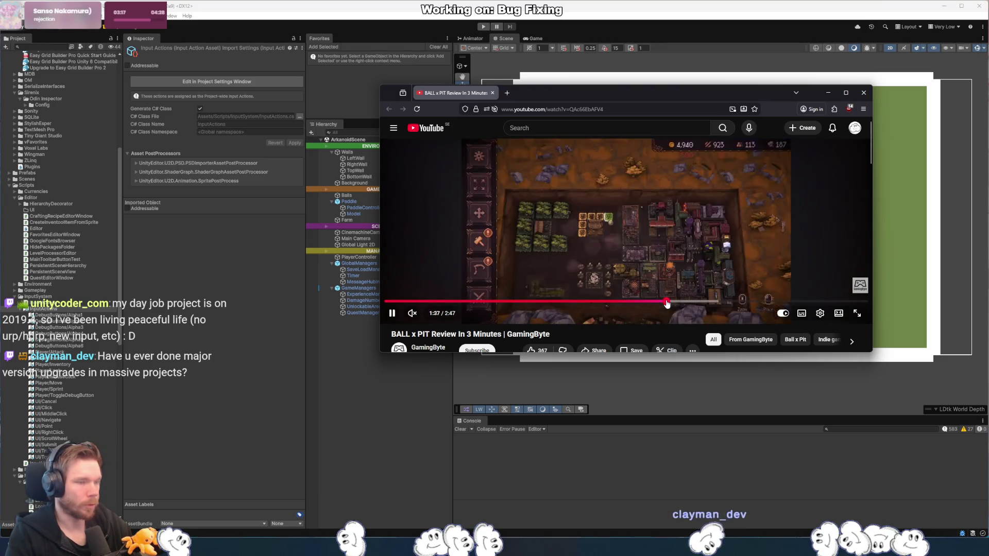
{"action": "left_click", "coordinate": [601, 238]}
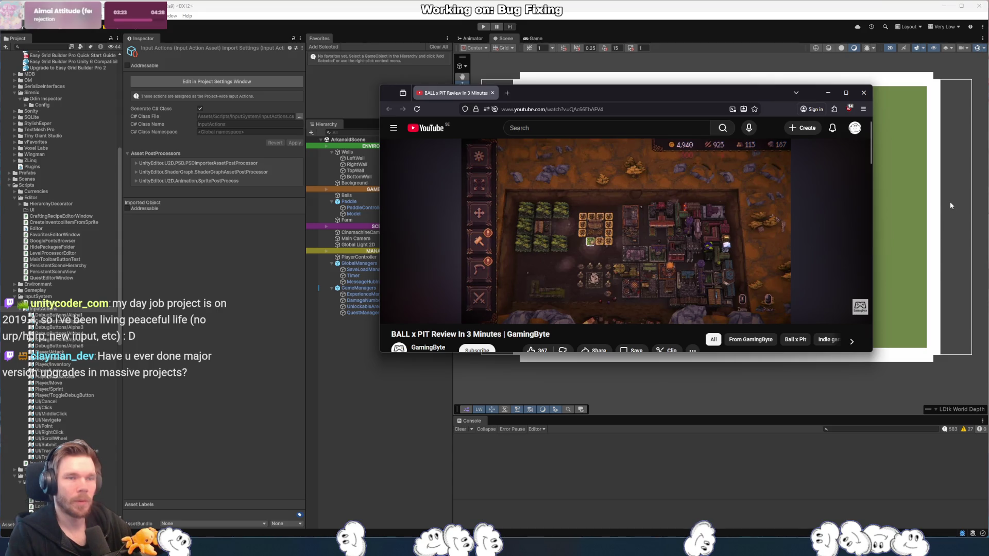
- Enlarge the browser window, resume and skip ahead, pausing the review at 1:49 on farm footage
{"action": "mouse_move", "coordinate": [695, 170]}
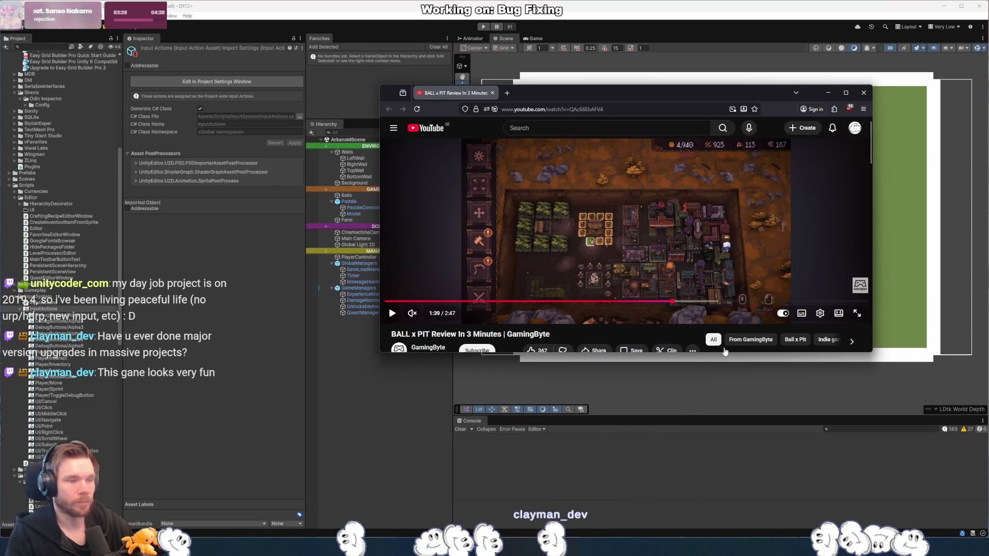
{"action": "mouse_move", "coordinate": [872, 358]}
{"action": "left_mouse_down"}
{"action": "mouse_move", "coordinate": [882, 414]}
{"action": "mouse_move", "coordinate": [988, 474]}
{"action": "left_mouse_up"}
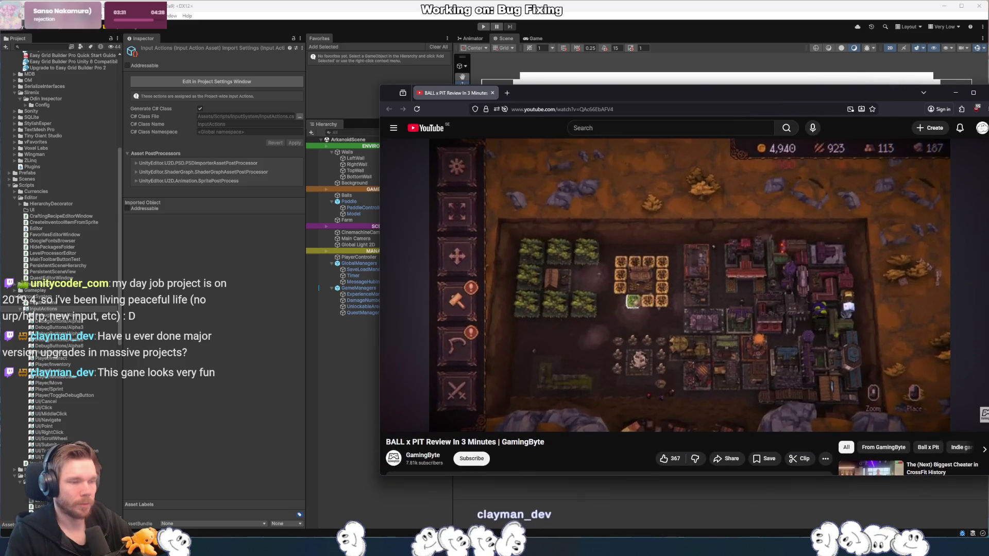
{"action": "left_click", "coordinate": [660, 307]}
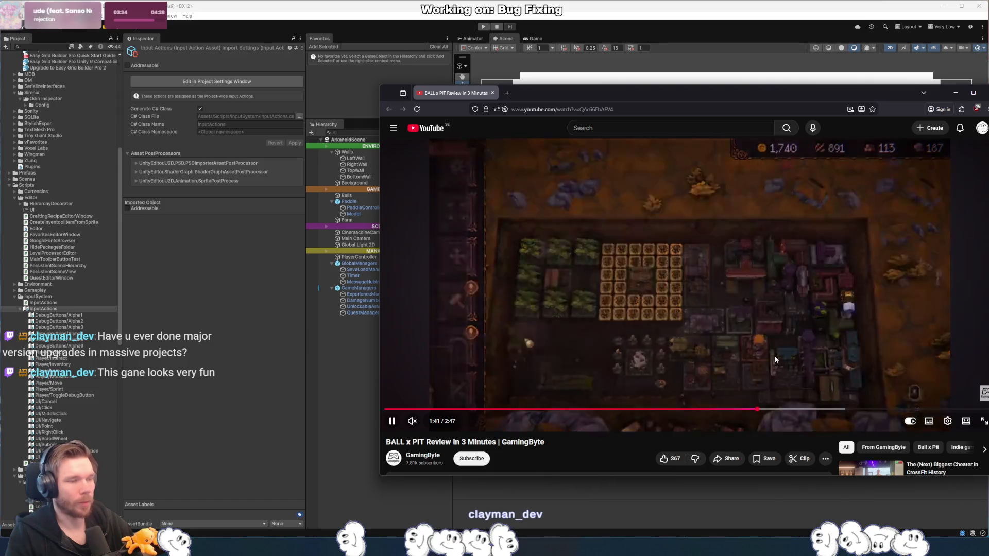
{"action": "key", "text": "Right"}
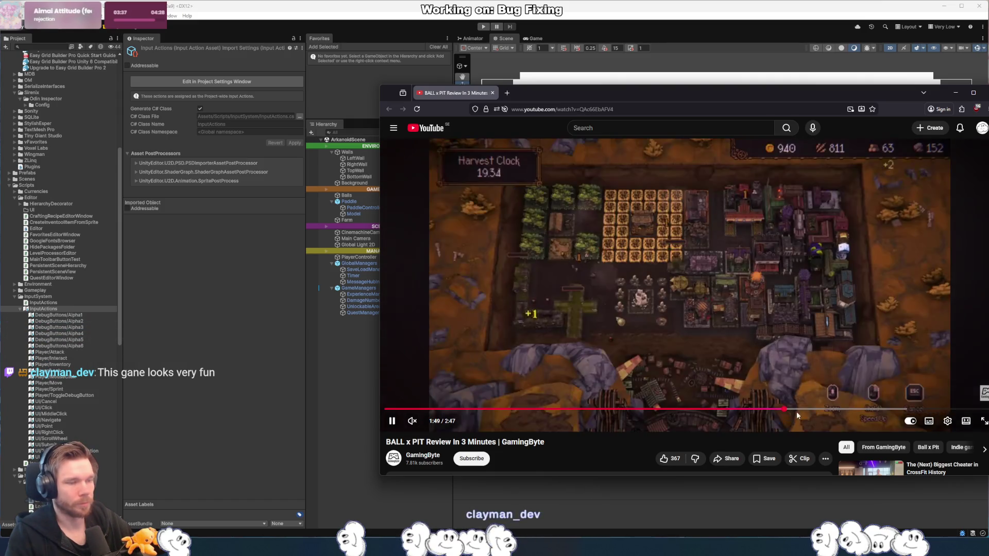
{"action": "left_click", "coordinate": [733, 279]}
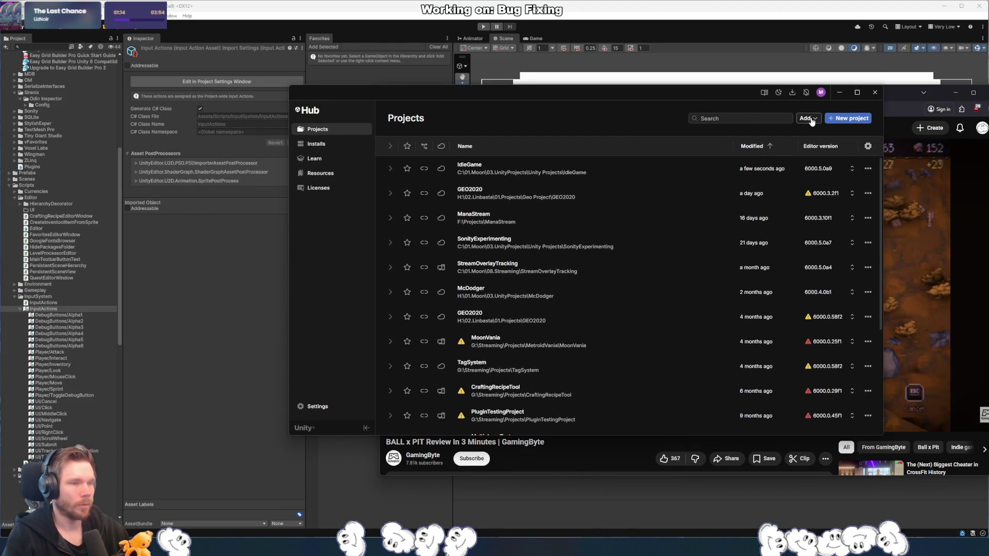
- Cancel the add-existing-project dialog, then close Unity Hub and the YouTube browser window
{"action": "left_click", "coordinate": [808, 118]}
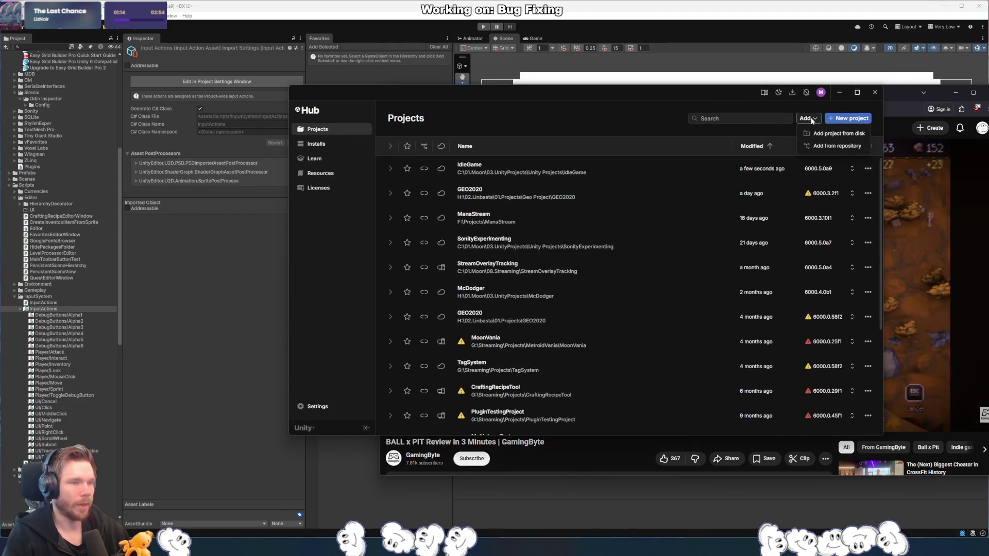
{"action": "left_click", "coordinate": [854, 135]}
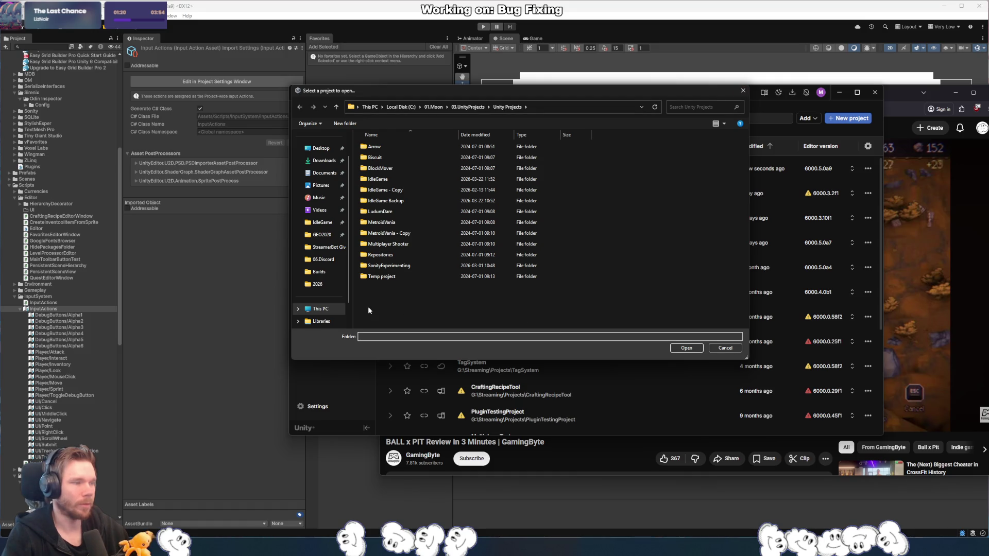
{"action": "left_click", "coordinate": [742, 91]}
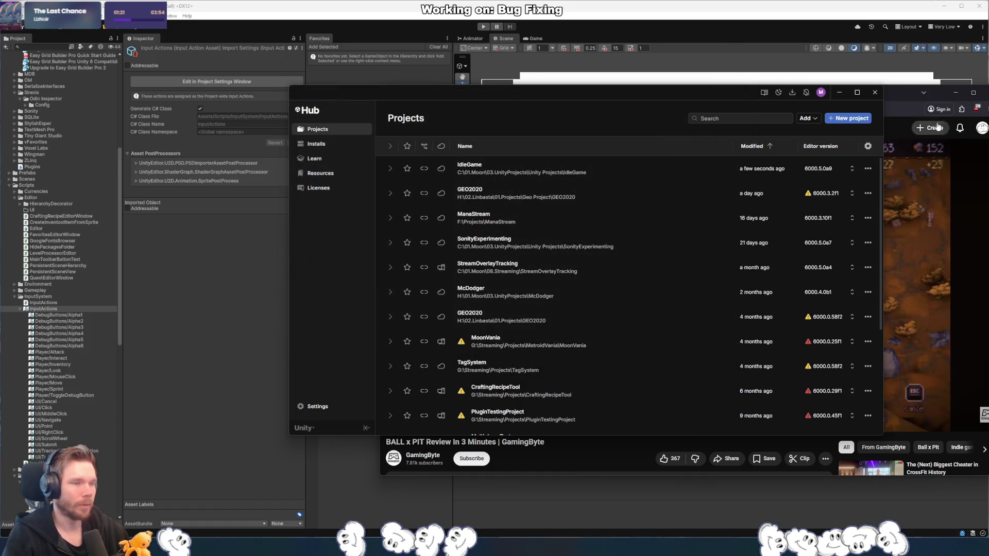
{"action": "left_click", "coordinate": [874, 92]}
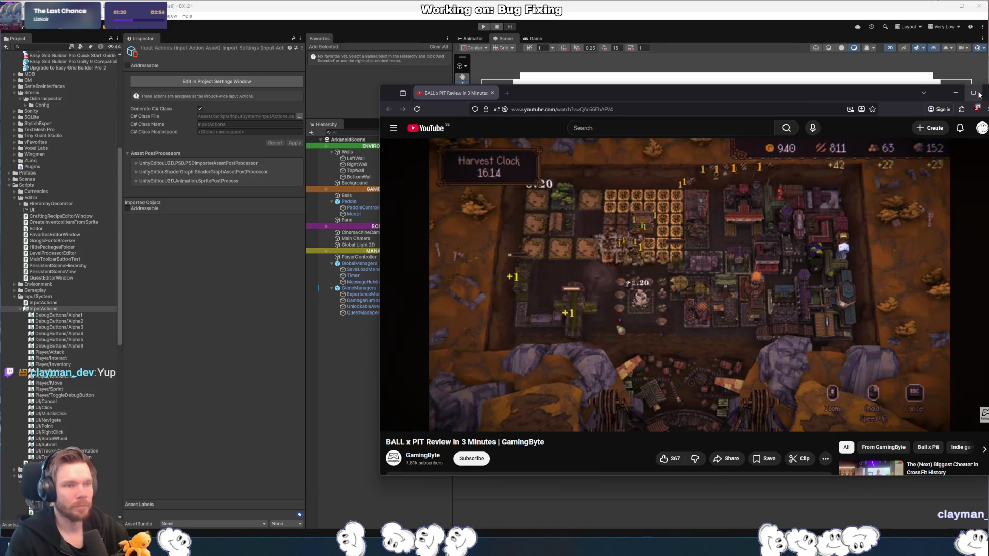
{"action": "left_click", "coordinate": [985, 93]}
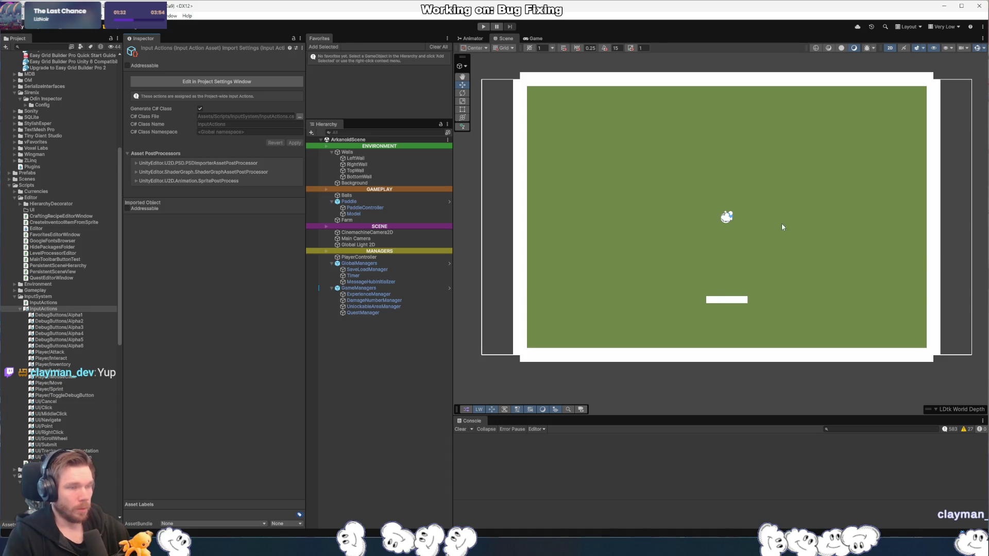
{"action": "key", "text": "alt+Tab"}
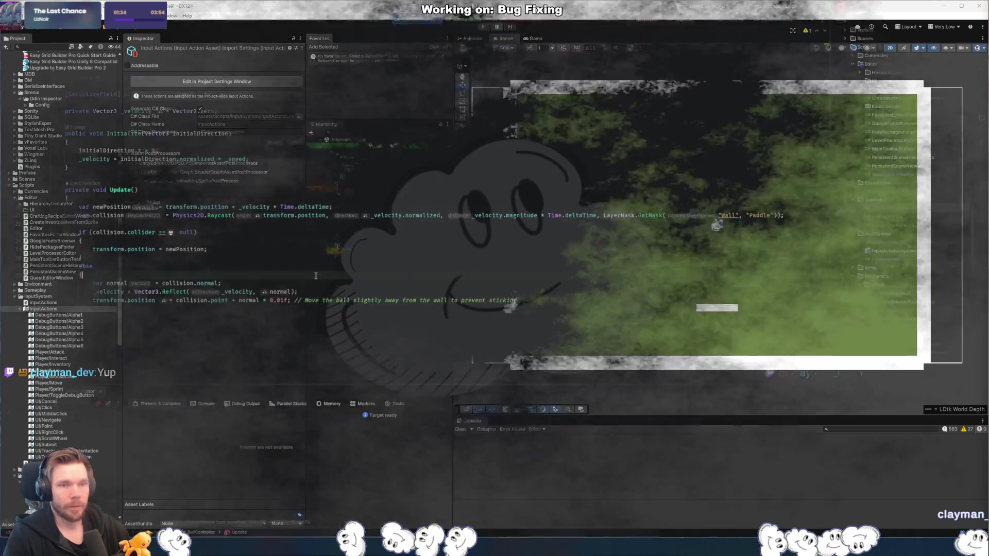
{"action": "left_click", "coordinate": [356, 282]}
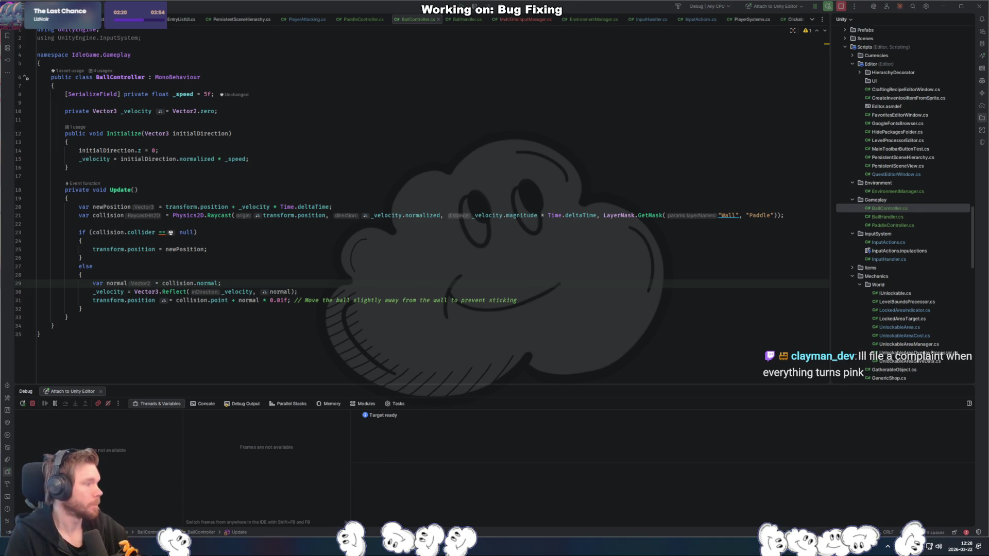
{"action": "key", "text": "alt+Tab"}
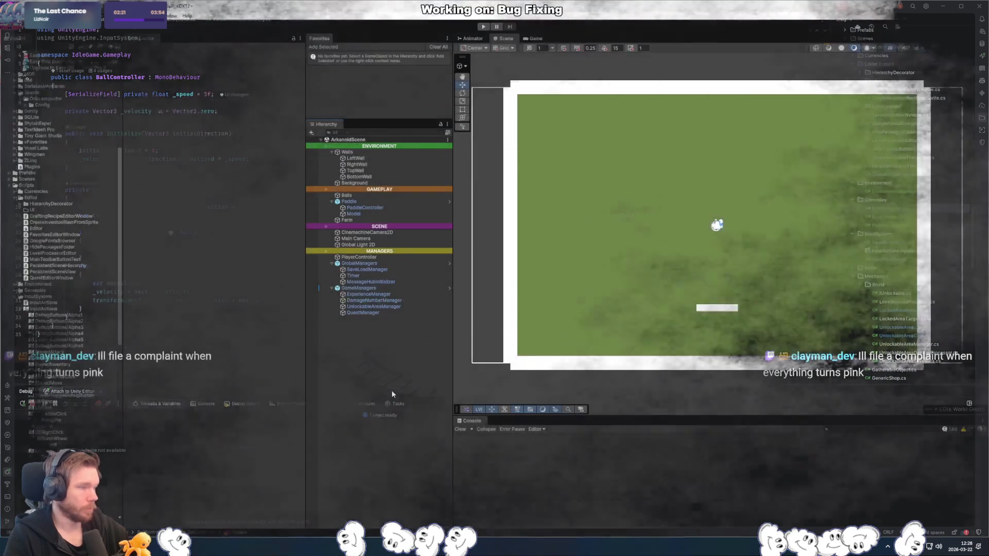
- Create an empty object named WheatFarm positioned at X 0, Y 0
{"action": "key", "text": "ctrl+shift+n"}
{"action": "type", "text": "W"}
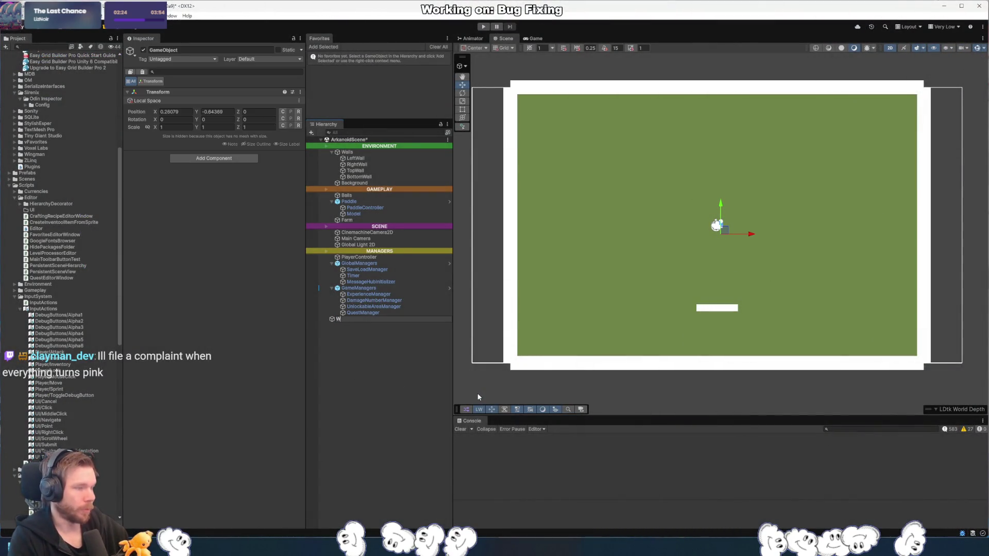
{"action": "type", "text": "heatFarm"}
{"action": "key", "text": "Return"}
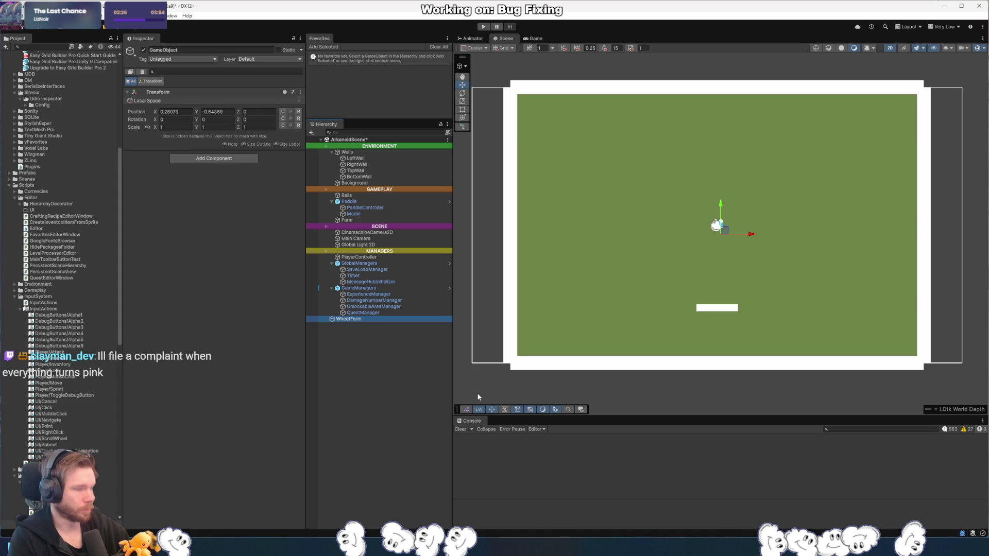
{"action": "left_click", "coordinate": [175, 111]}
{"action": "type", "text": "0"}
{"action": "key", "text": "Tab"}
{"action": "type", "text": "0"}
- Add a Square sprite child named Model under WheatFarm
{"action": "left_click", "coordinate": [369, 320]}
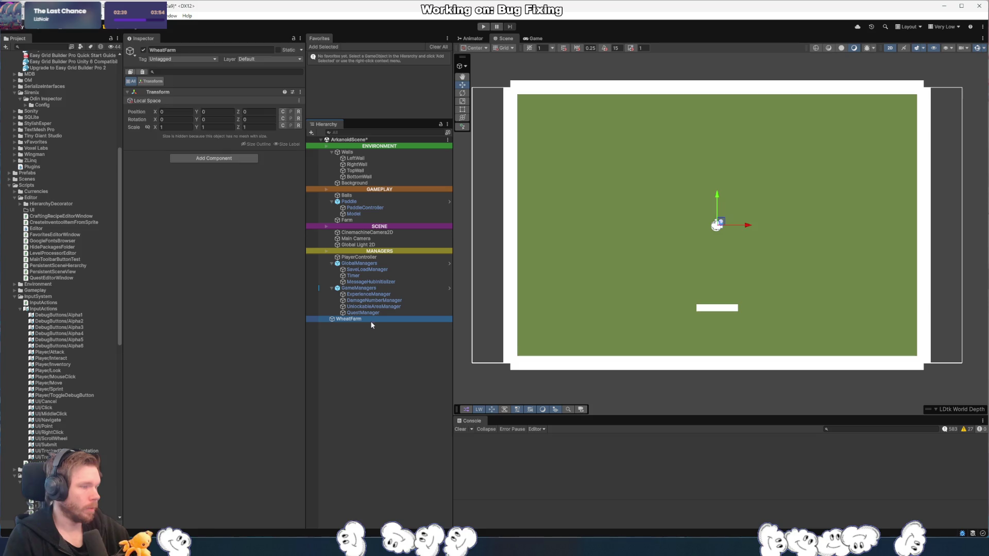
{"action": "key", "text": "ctrl+alt+n"}
{"action": "key", "text": "Escape"}
{"action": "key", "text": "Delete"}
{"action": "right_click", "coordinate": [369, 320]}
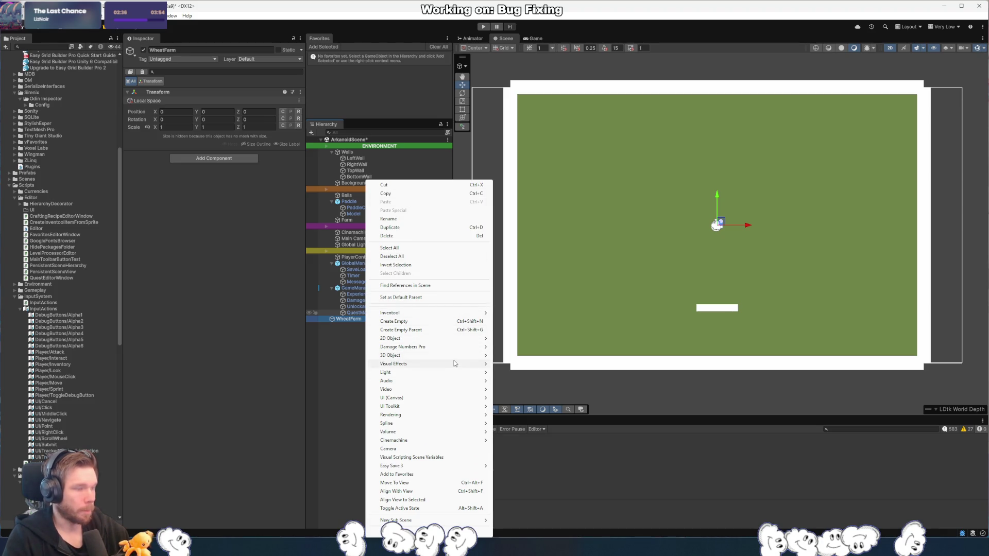
{"action": "mouse_move", "coordinate": [463, 338]}
{"action": "mouse_move", "coordinate": [541, 338]}
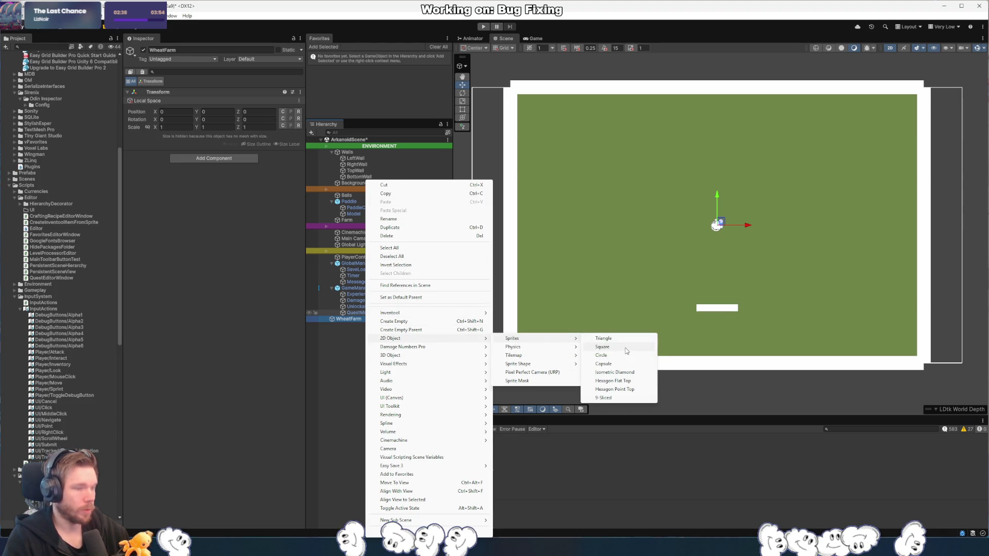
{"action": "left_click", "coordinate": [602, 346]}
{"action": "type", "text": "Wheat"}
{"action": "key", "text": "BackSpace"}
{"action": "key", "text": "BackSpace"}
{"action": "key", "text": "BackSpace"}
{"action": "type", "text": "Model"}
{"action": "key", "text": "Return"}
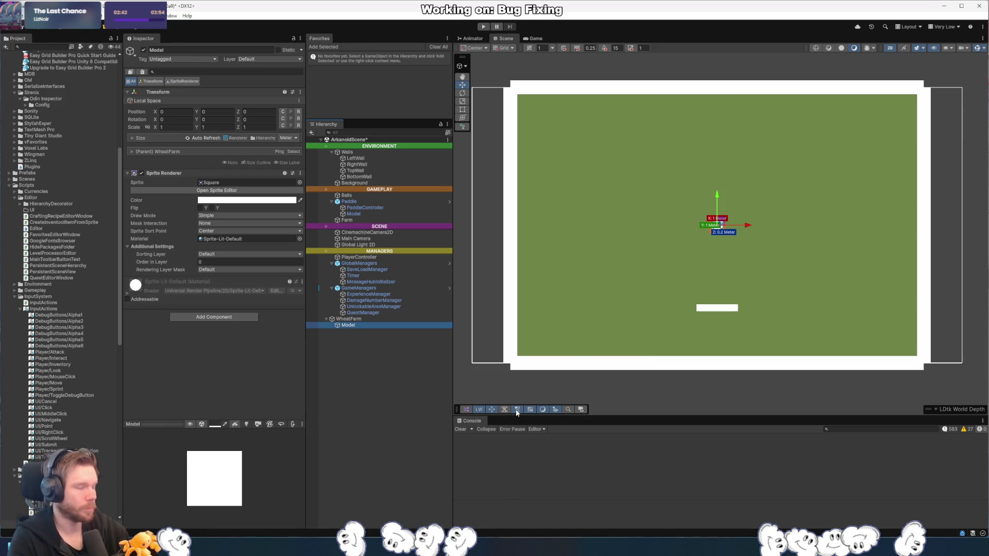
- Add a Box Collider 2D component to Model
{"action": "left_click", "coordinate": [228, 317]}
{"action": "key", "text": "Down"}
{"action": "key", "text": "Down"}
{"action": "key", "text": "Return"}
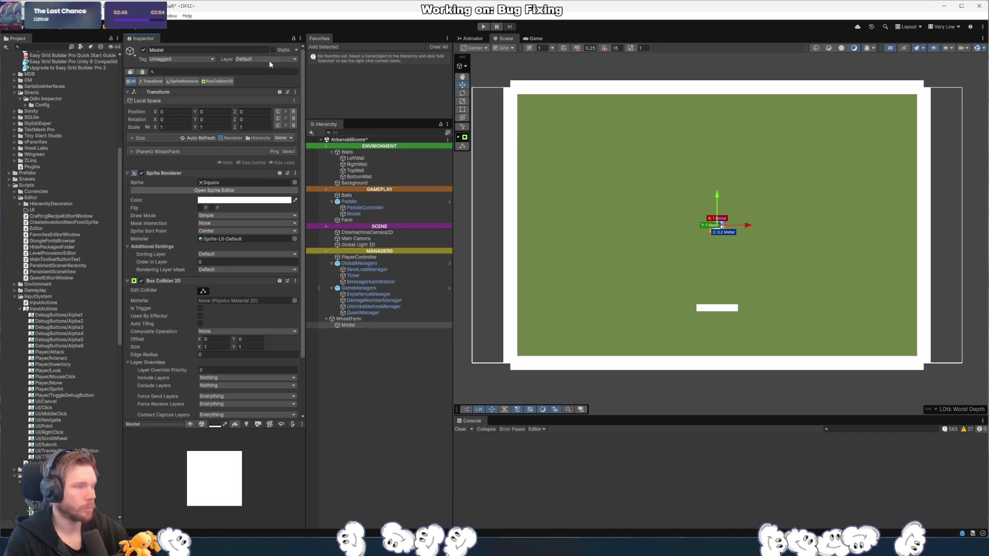
{"action": "left_click", "coordinate": [268, 59]}
- Rename User Layer 6 to Building and tick Is Trigger on Model's Box Collider 2D
{"action": "left_click", "coordinate": [267, 183]}
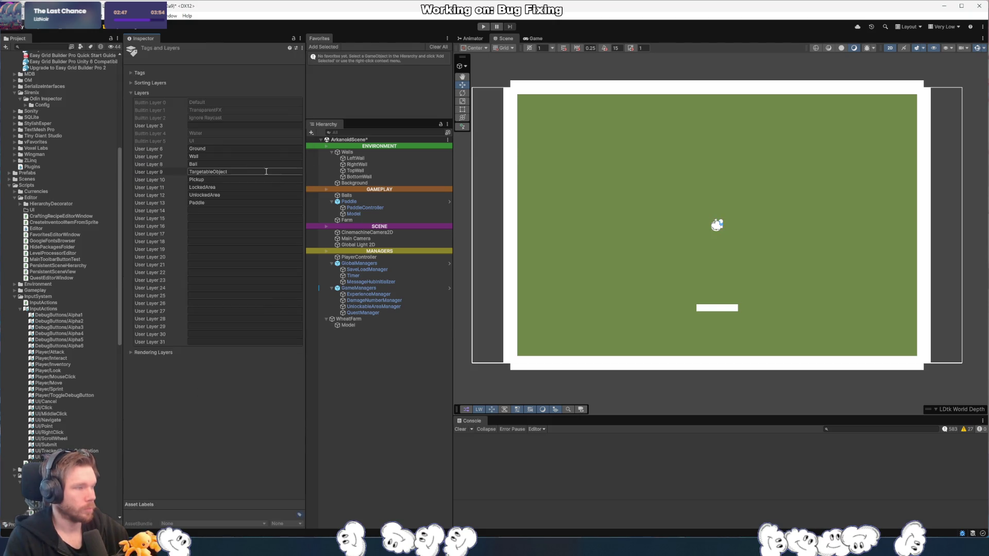
{"action": "left_click", "coordinate": [240, 149]}
{"action": "type", "text": "Build"}
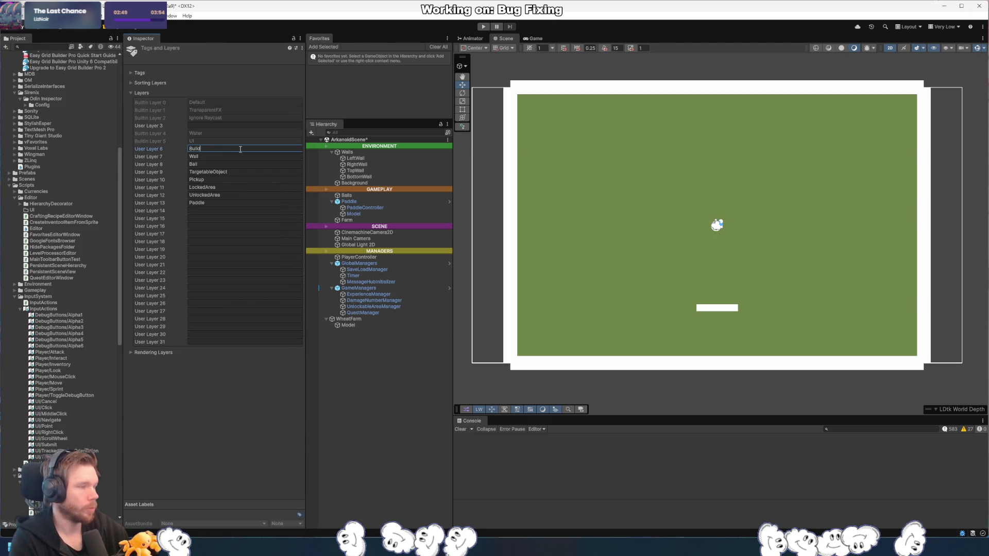
{"action": "key", "text": "BackSpace"}
{"action": "key", "text": "BackSpace"}
{"action": "key", "text": "BackSpace"}
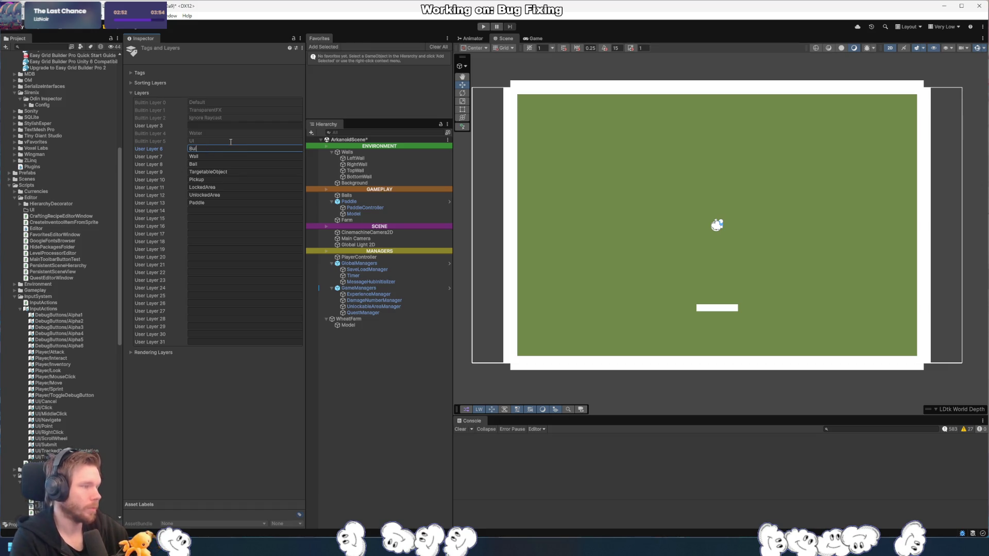
{"action": "type", "text": "ding"}
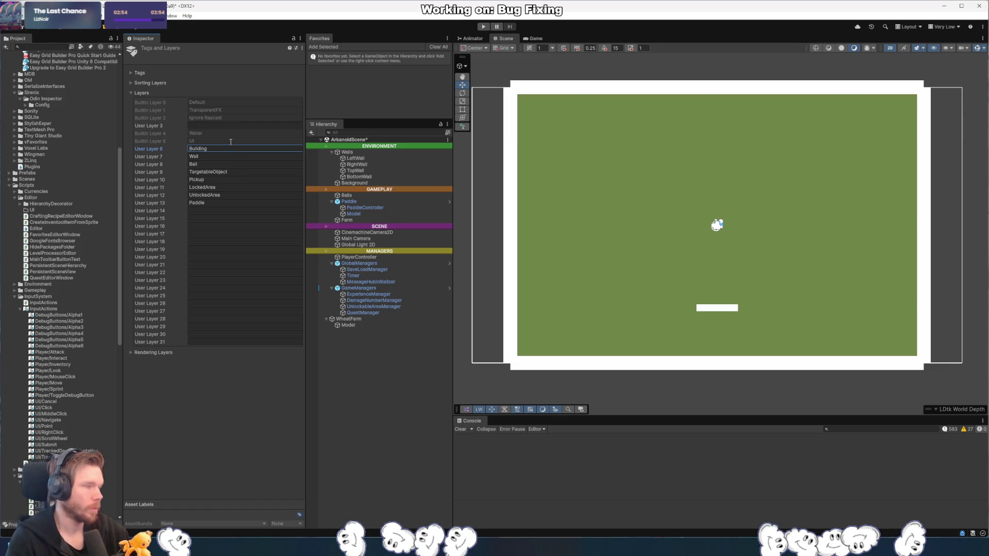
{"action": "left_click", "coordinate": [369, 326]}
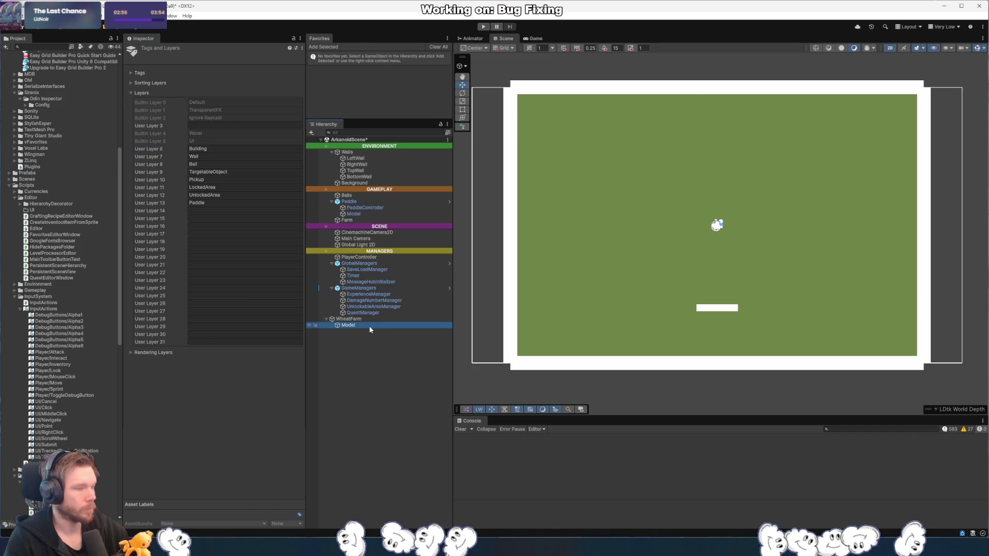
{"action": "left_click", "coordinate": [200, 308]}
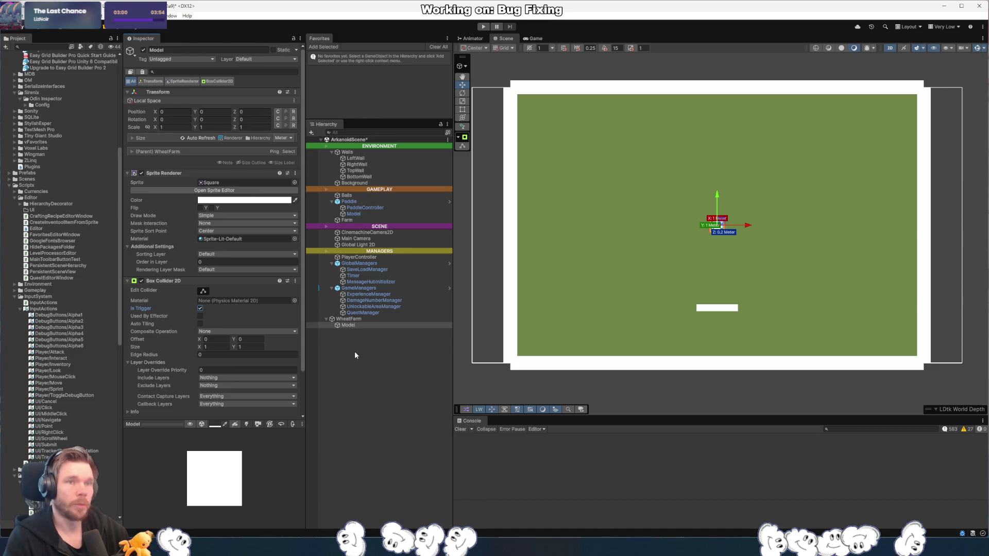
- Put Model on the Building layer and move it to position (-4, -2)
{"action": "left_click", "coordinate": [278, 59]}
{"action": "left_click", "coordinate": [268, 118]}
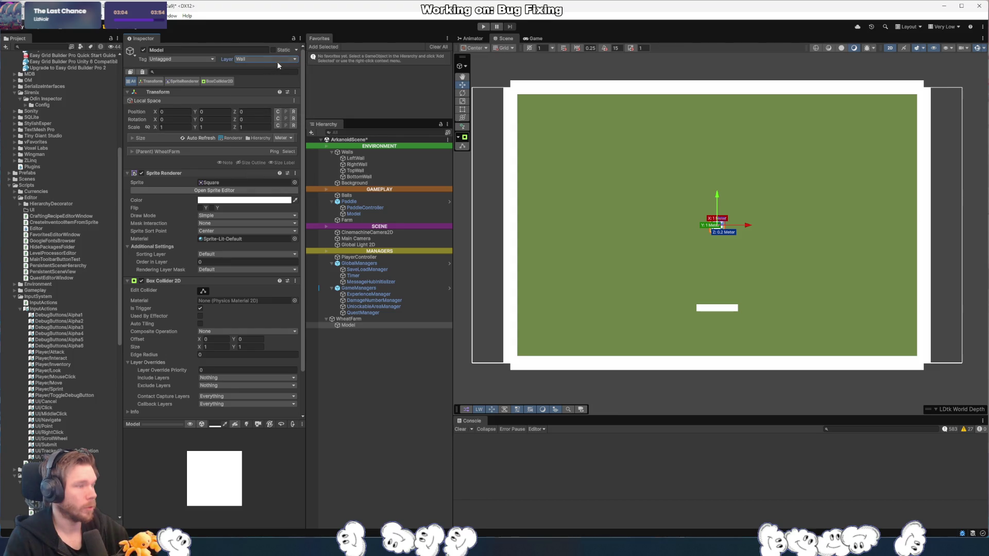
{"action": "left_click", "coordinate": [277, 59]}
{"action": "left_click", "coordinate": [273, 111]}
{"action": "left_click_drag", "start_coordinate": [711, 221], "coordinate": [656, 249]}
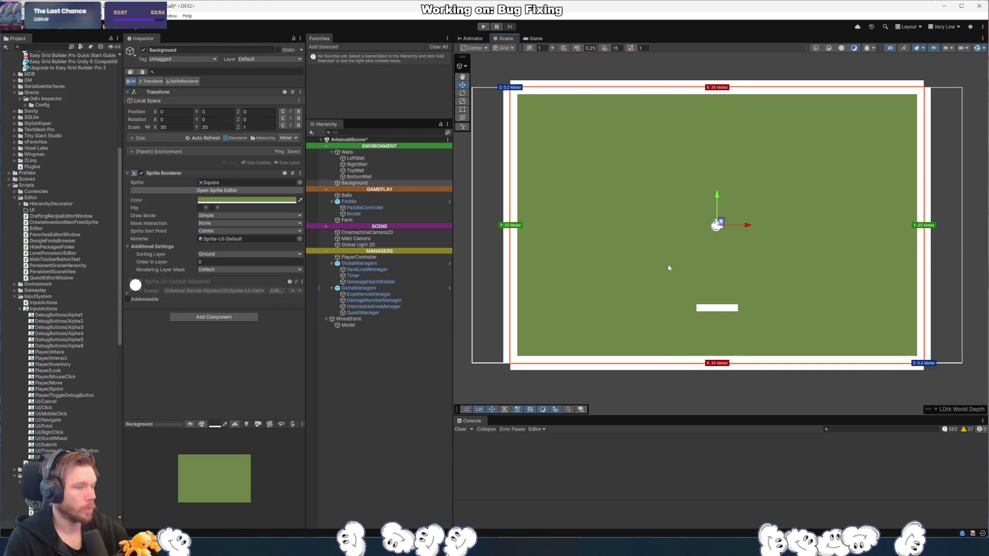
- Set Model's sorting layer to PlayerInFront and save the scene
{"action": "scroll", "coordinate": [279, 294], "scroll_direction": "down", "scroll_amount": 2}
{"action": "left_click", "coordinate": [226, 205]}
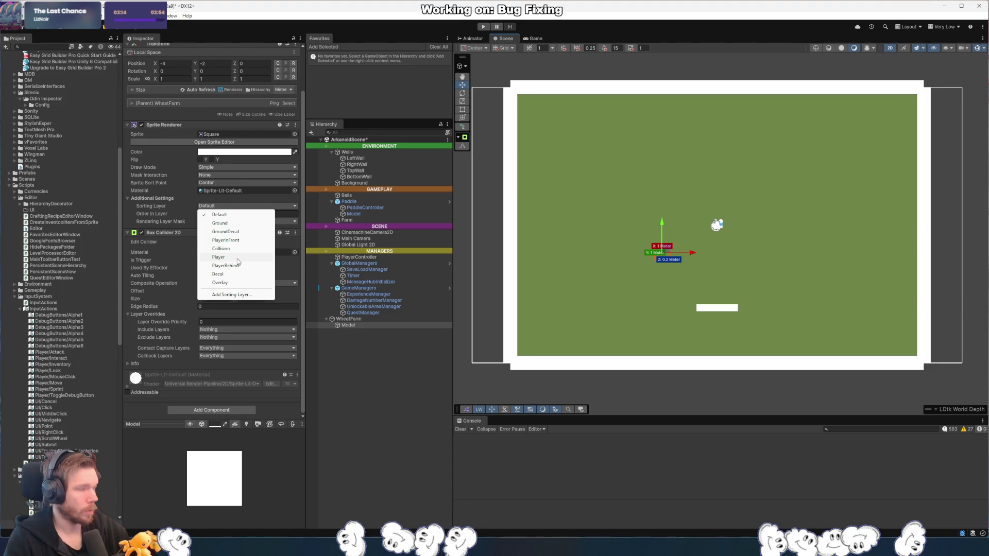
{"action": "left_click", "coordinate": [238, 240]}
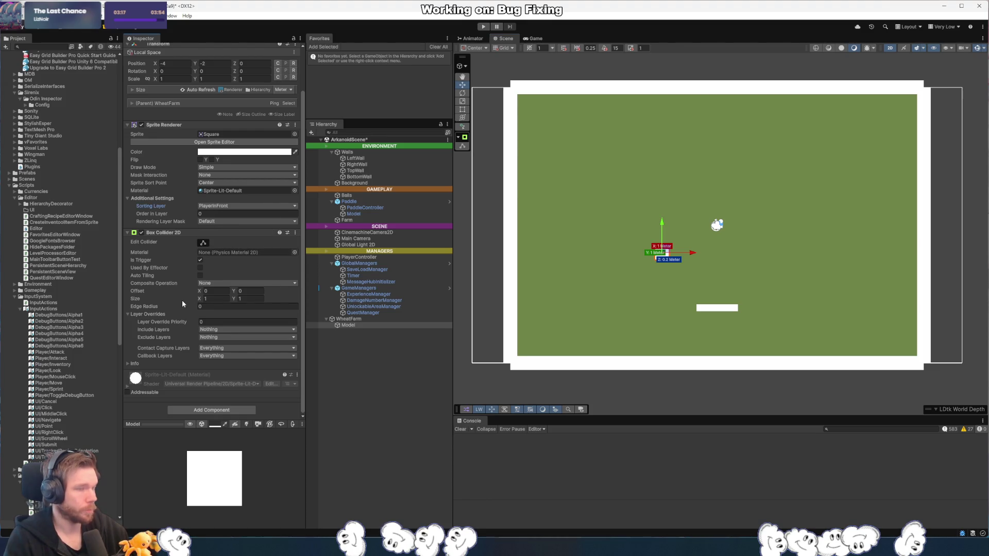
{"action": "key", "text": "ctrl+s"}
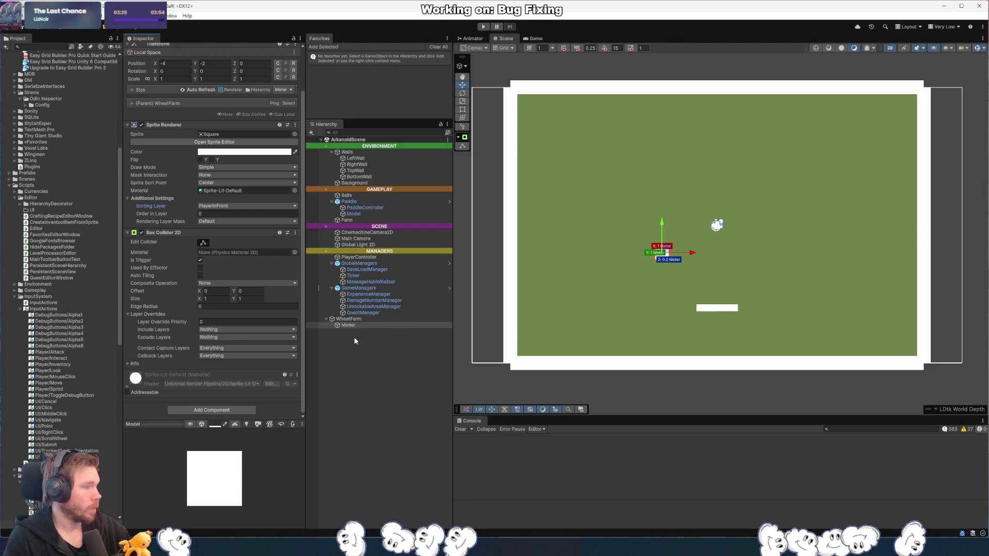
{"action": "left_click", "coordinate": [366, 320]}
- Duplicate Model and name the copy ModelCollected
{"action": "left_click", "coordinate": [380, 331]}
{"action": "left_click", "coordinate": [382, 326]}
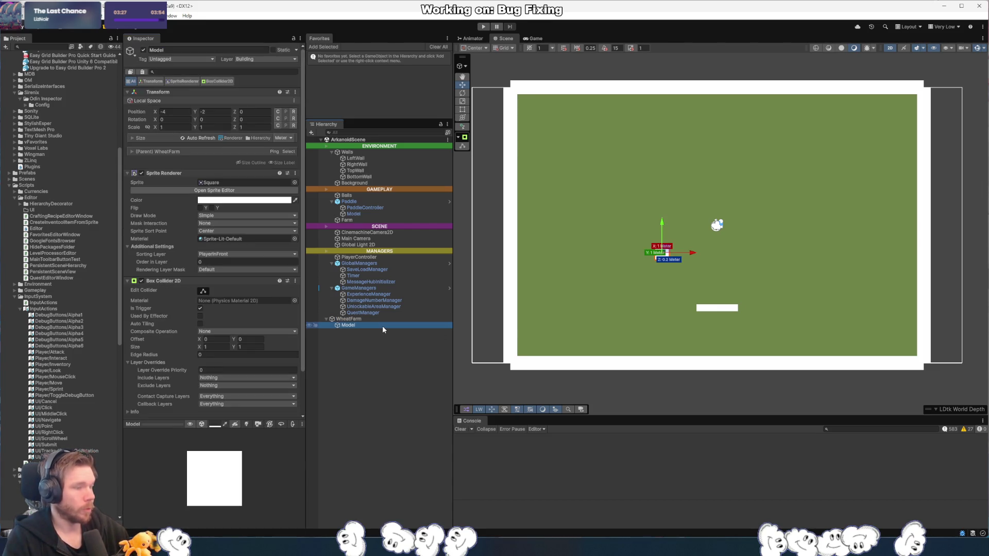
{"action": "key", "text": "ctrl+d"}
{"action": "key", "text": "F2"}
{"action": "type", "text": "ModelCollected"}
{"action": "key", "text": "Return"}
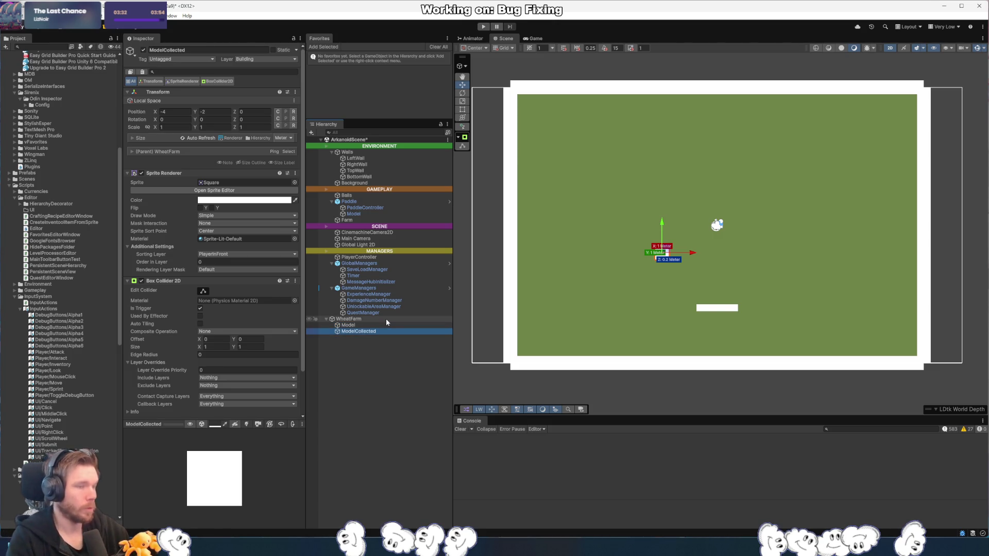
- Darken the ModelCollected sprite colour from white to grey
{"action": "left_click", "coordinate": [246, 200]}
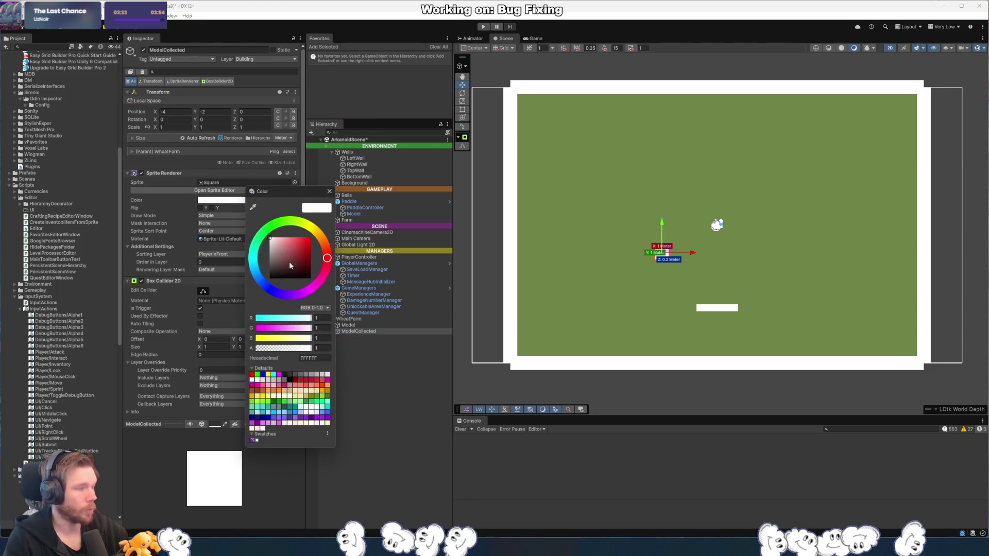
{"action": "left_click_drag", "start_coordinate": [271, 246], "coordinate": [263, 256]}
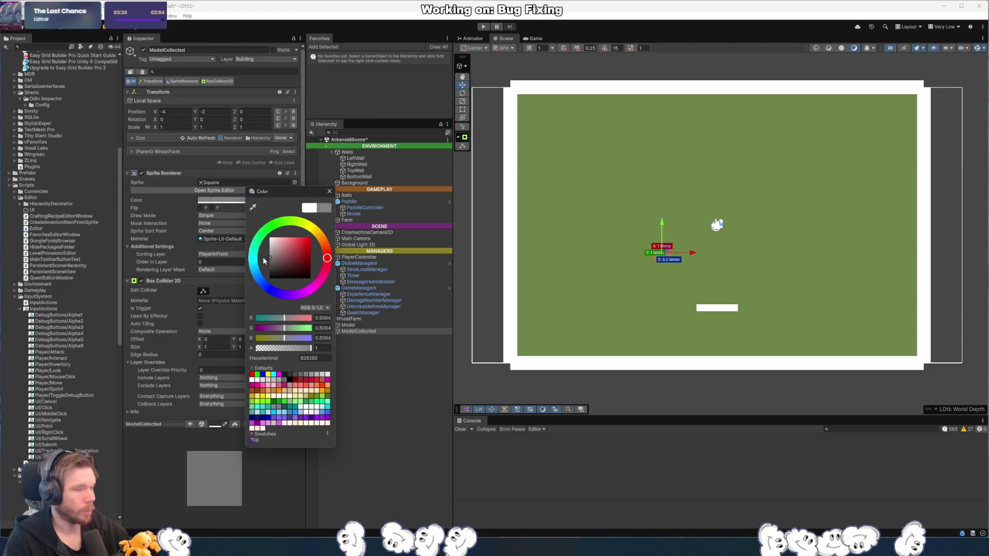
{"action": "left_click", "coordinate": [589, 279]}
{"action": "scroll", "coordinate": [668, 276], "scroll_direction": "up", "scroll_amount": 3}
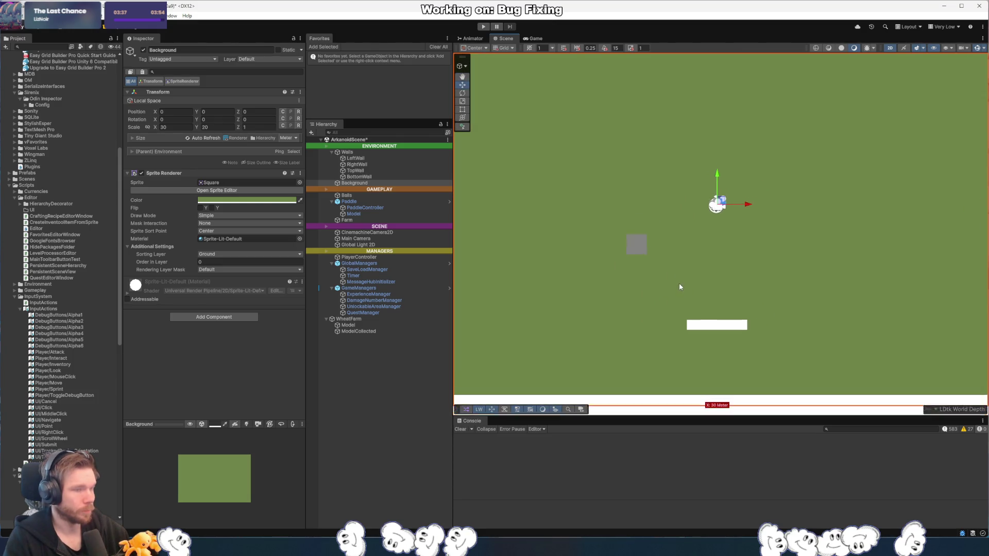
{"action": "scroll", "coordinate": [682, 287], "scroll_direction": "down", "scroll_amount": 5}
- Rename the original Model child to ModelUncollected
{"action": "left_click", "coordinate": [359, 331]}
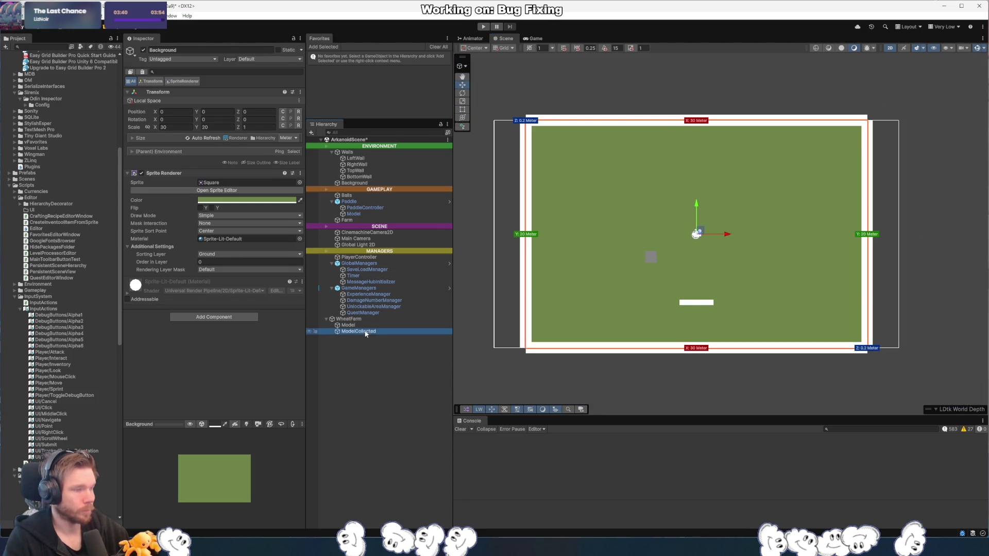
{"action": "left_click", "coordinate": [373, 324]}
{"action": "key", "text": "F2"}
{"action": "key", "text": "Right"}
{"action": "type", "text": "Uncollected"}
{"action": "key", "text": "Return"}
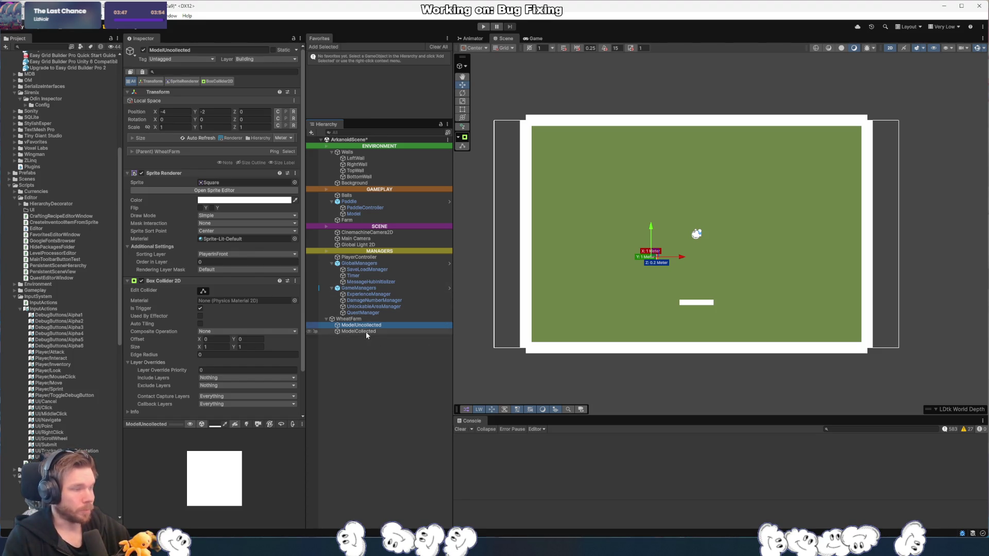
{"action": "left_click", "coordinate": [374, 319]}
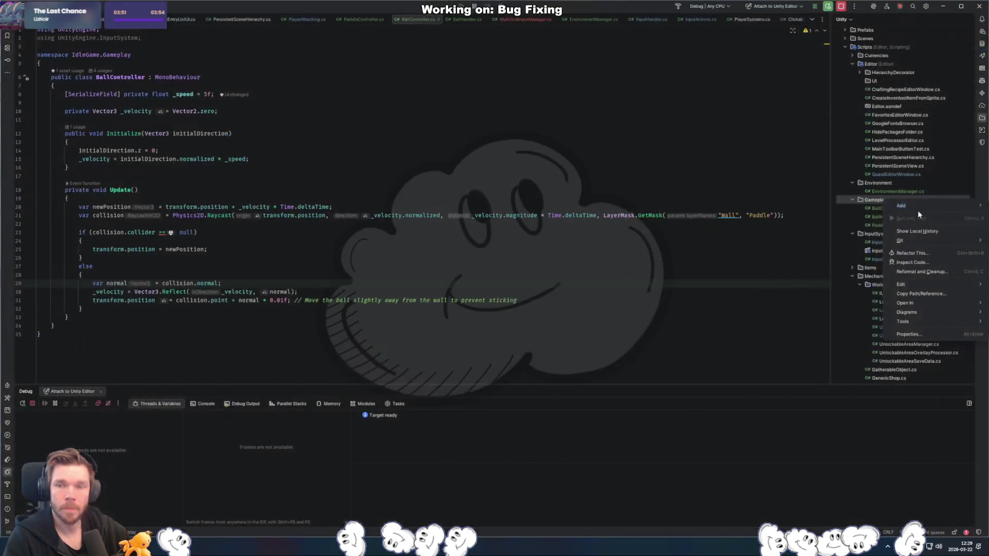
- Create a Buildings folder under Gameplay
{"action": "mouse_move", "coordinate": [918, 211]}
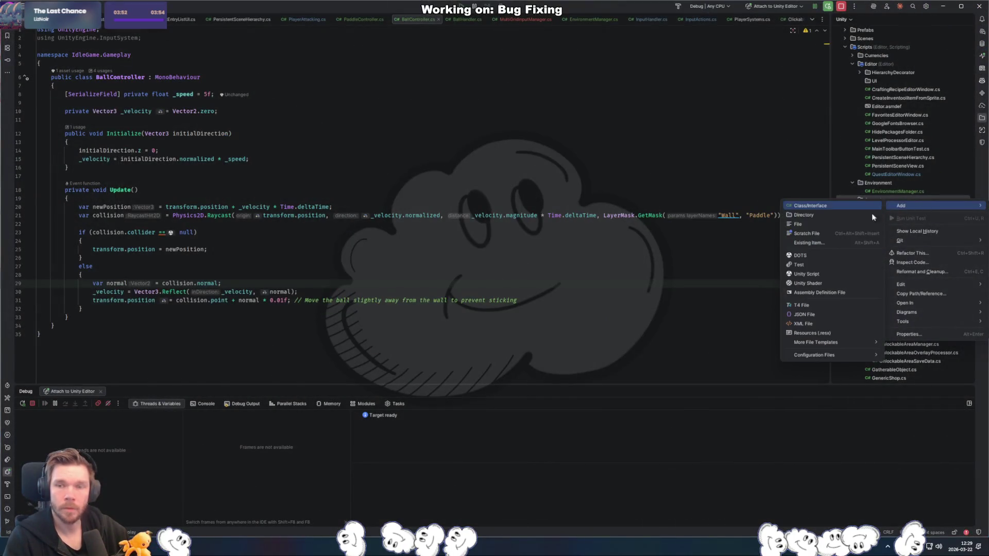
{"action": "left_click", "coordinate": [881, 215]}
{"action": "type", "text": "Buig"}
{"action": "key", "text": "Return"}
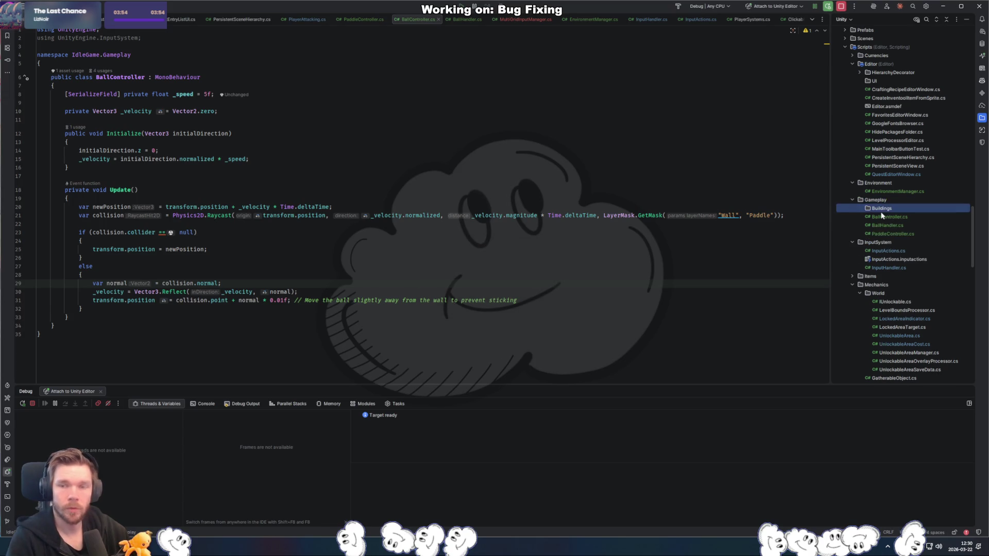
- Add a new class in Buildings and name it WheatFarm
{"action": "right_click", "coordinate": [901, 209]}
{"action": "mouse_move", "coordinate": [901, 212]}
{"action": "left_click", "coordinate": [847, 212]}
{"action": "type", "text": "Wheatfarm"}
{"action": "key", "text": "Return"}
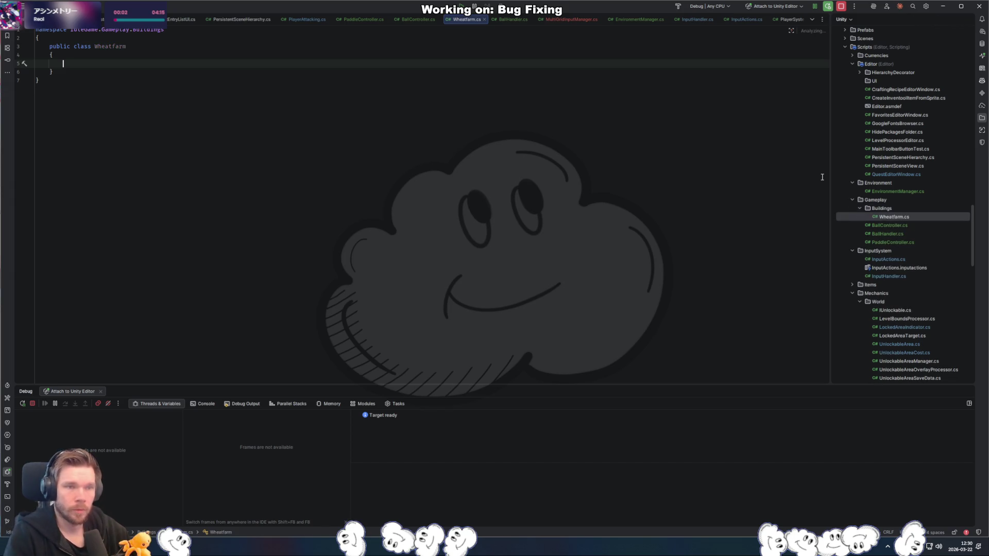
{"action": "left_click", "coordinate": [120, 46]}
{"action": "key", "text": "ctrl+r"}
{"action": "key", "text": "ctrl+r"}
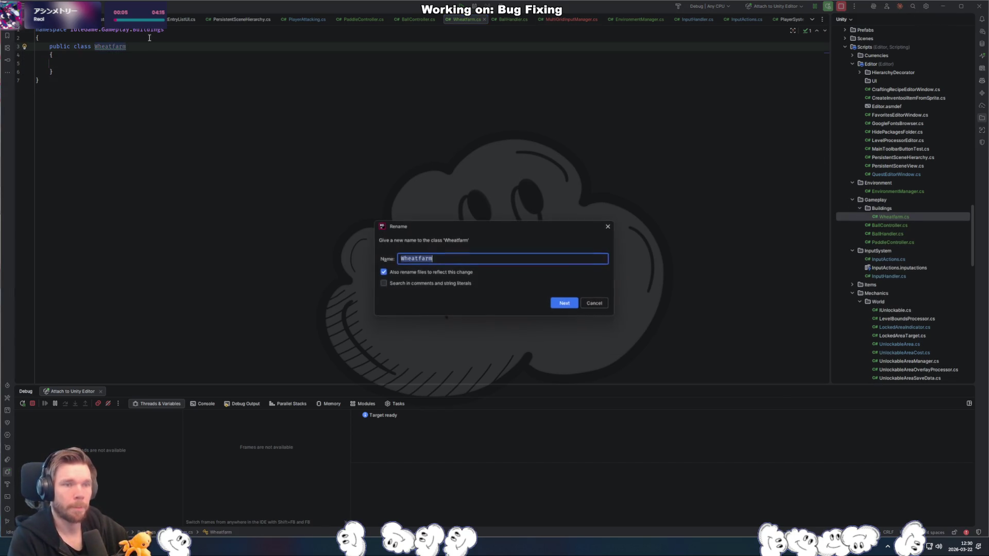
{"action": "key", "text": "Return"}
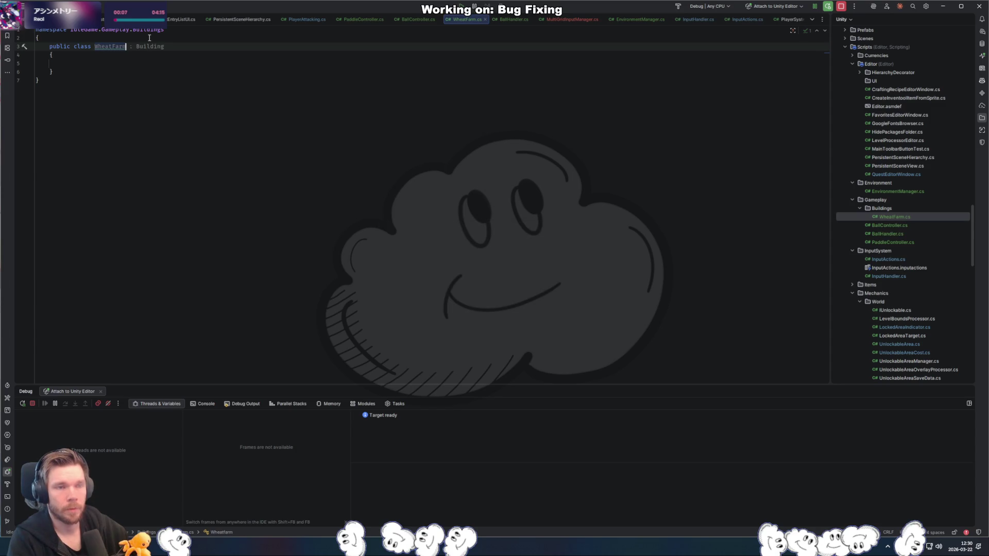
- Declare WheatFarm as implementing IBuilding
{"action": "type", "text": ": Bulding"}
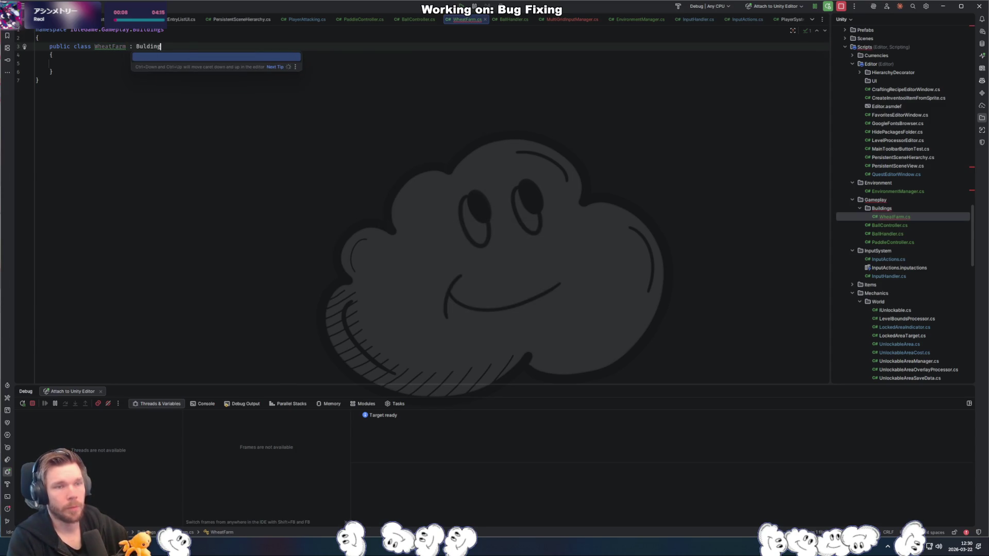
{"action": "key", "text": "BackSpace"}
{"action": "key", "text": "BackSpace"}
{"action": "key", "text": "BackSpace"}
{"action": "type", "text": "uilding"}
{"action": "key", "text": "Escape"}
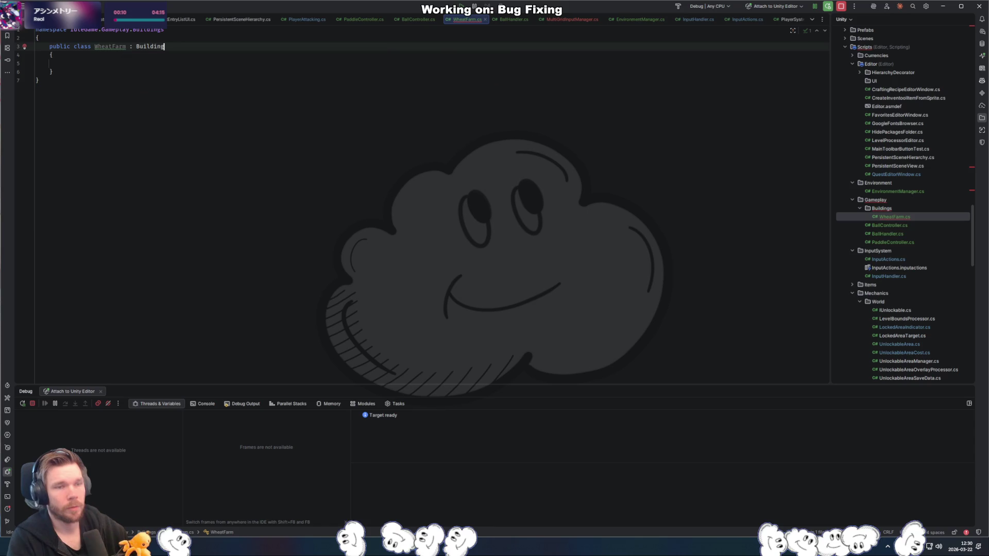
{"action": "key", "text": "ctrl+BackSpace"}
{"action": "type", "text": "IBuildin"}
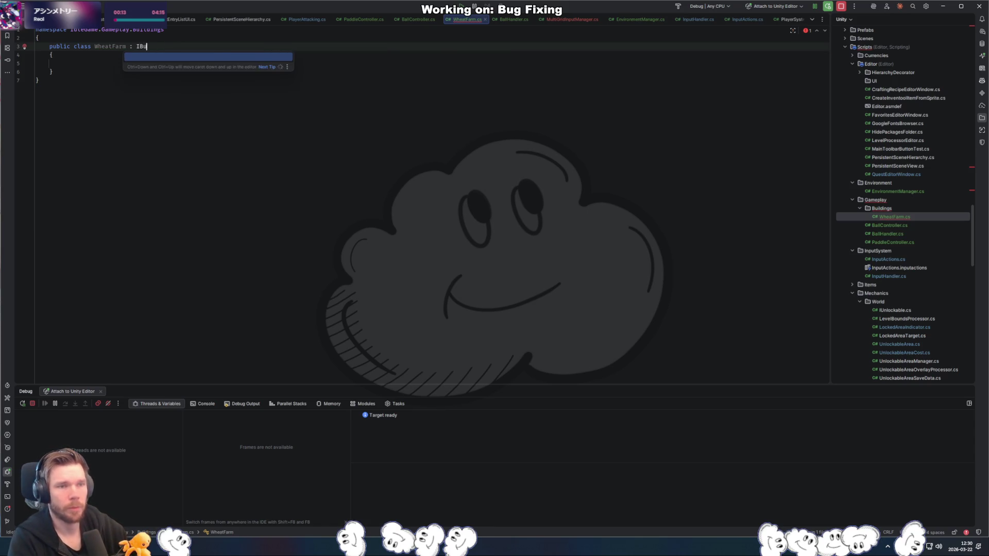
{"action": "right_click", "coordinate": [880, 208]}
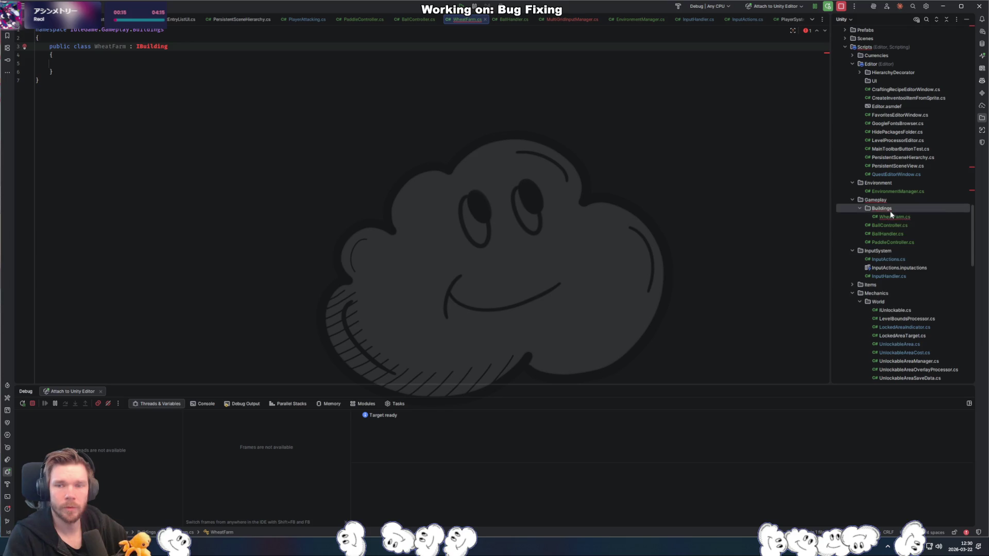
{"action": "left_click", "coordinate": [843, 216]}
- Create the IBuilding interface declaring void Collect();
{"action": "type", "text": "I"}
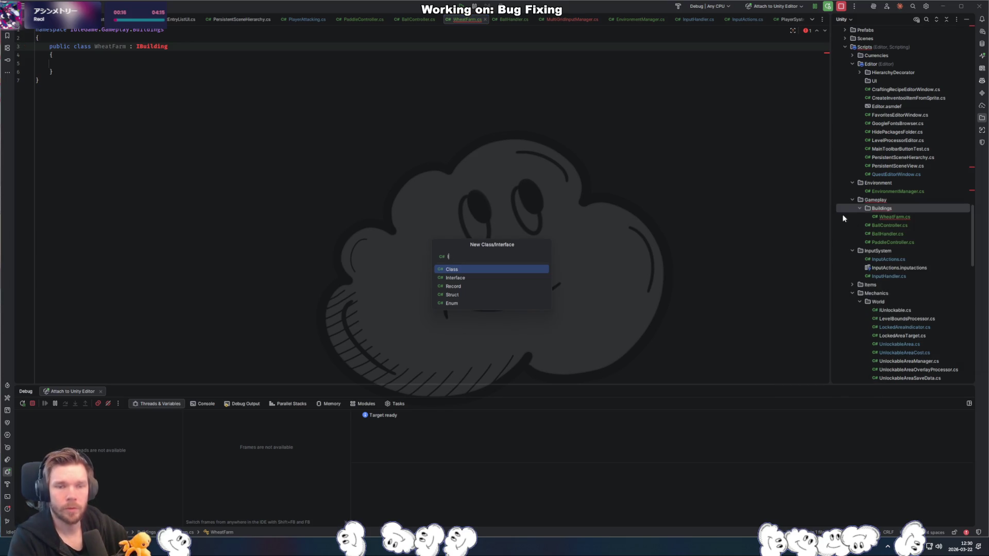
{"action": "type", "text": "ing"}
{"action": "key", "text": "Down"}
{"action": "key", "text": "Return"}
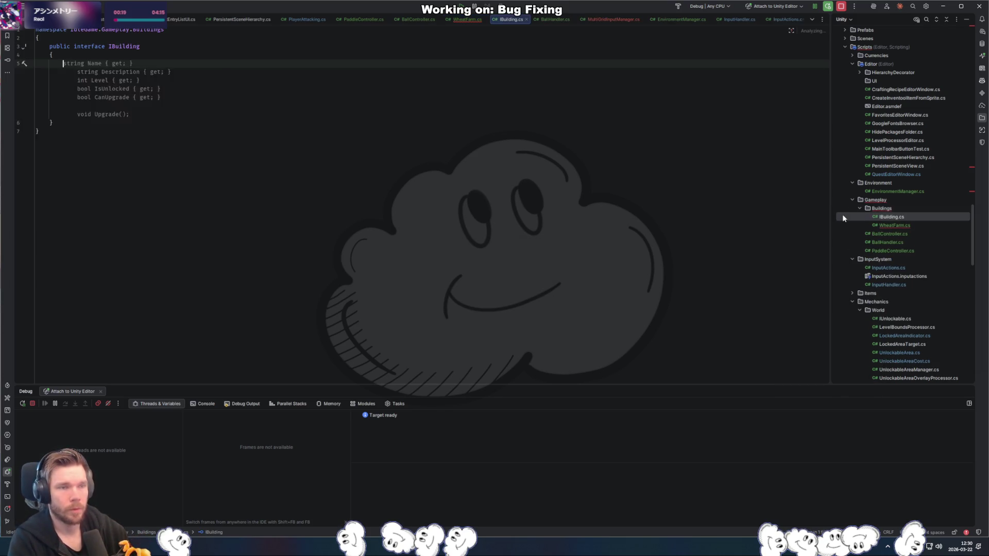
{"action": "type", "text": "public"}
{"action": "key", "text": "BackSpace"}
{"action": "key", "text": "BackSpace"}
{"action": "key", "text": "BackSpace"}
{"action": "type", "text": "Collc"}
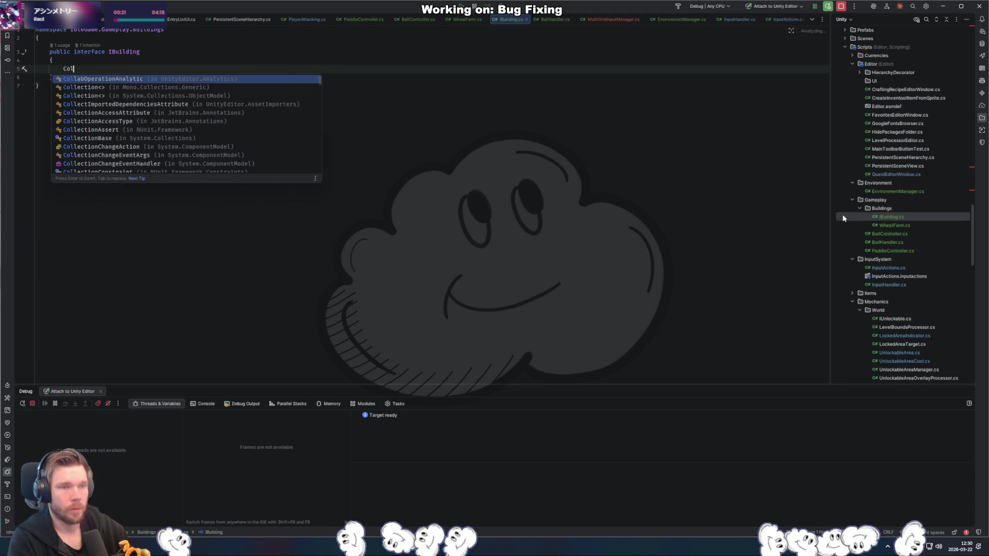
{"action": "key", "text": "BackSpace"}
{"action": "type", "text": "ect ("}
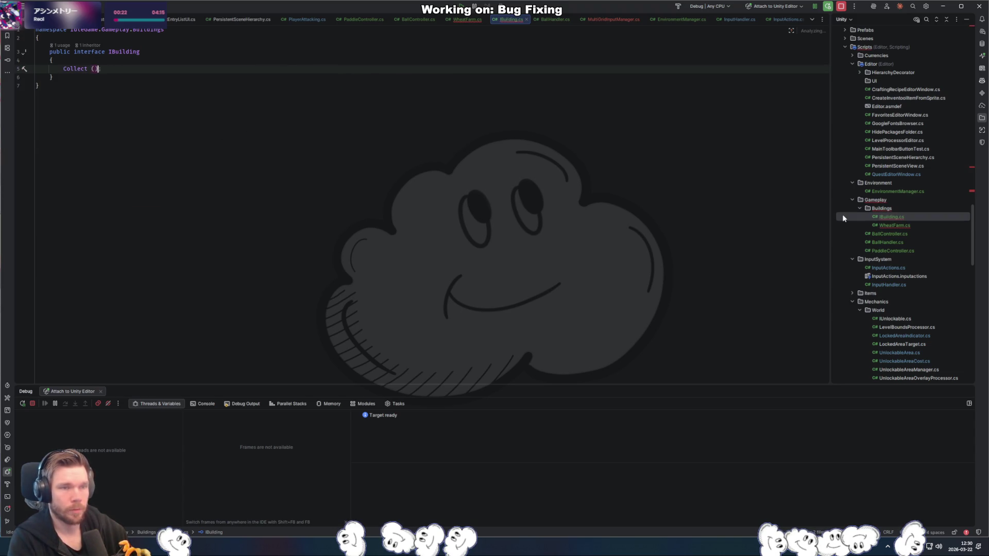
{"action": "type", "text": ";"}
{"action": "key", "text": "Home"}
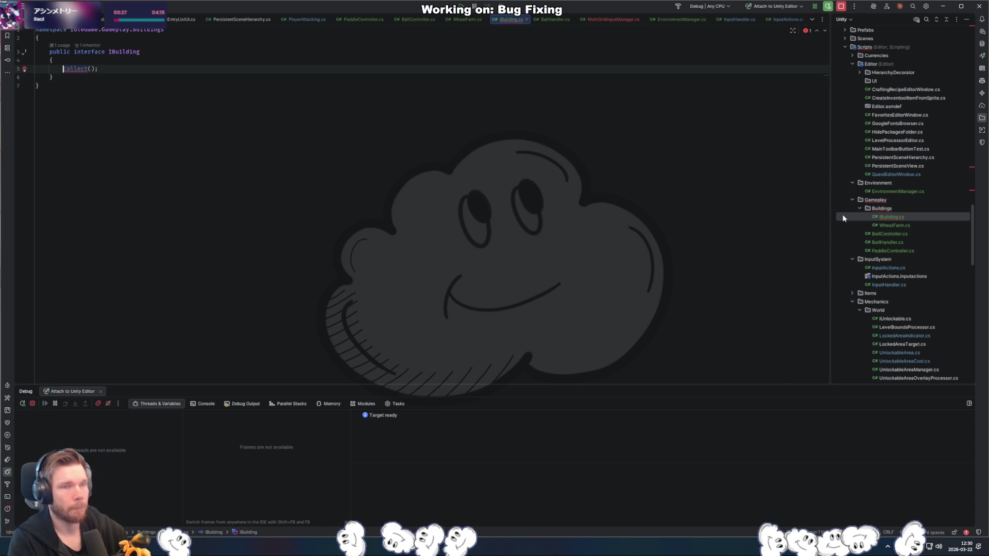
{"action": "type", "text": "void"}
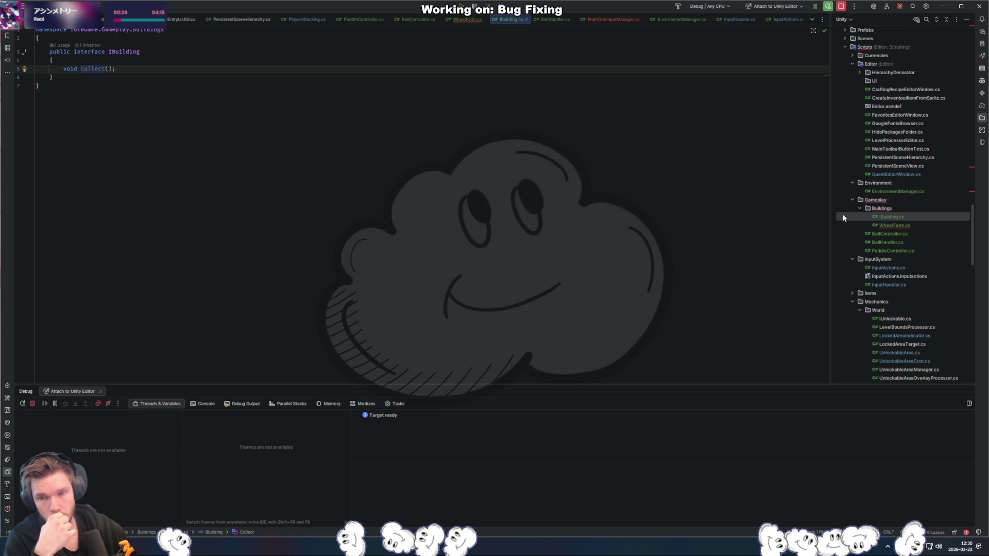
- Implement an empty Collect() in WheatFarm and make MonoBehaviour its base class
{"action": "key", "text": "ctrl+Tab"}
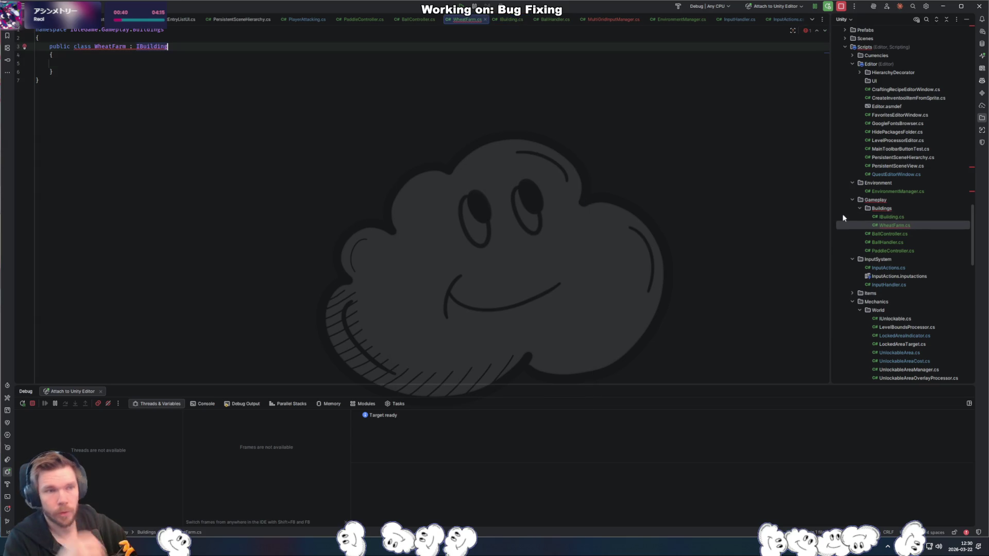
{"action": "key", "text": "alt+Return"}
{"action": "key", "text": "Return"}
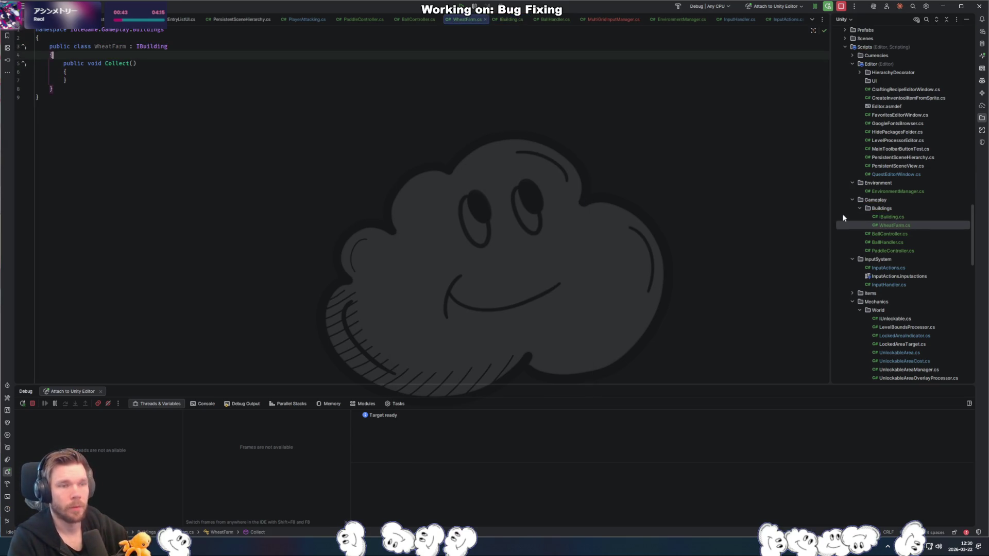
{"action": "type", "text": "monob"}
{"action": "key", "text": "Return"}
{"action": "key", "text": "Down"}
{"action": "key", "text": "Down"}
{"action": "key", "text": "Down"}
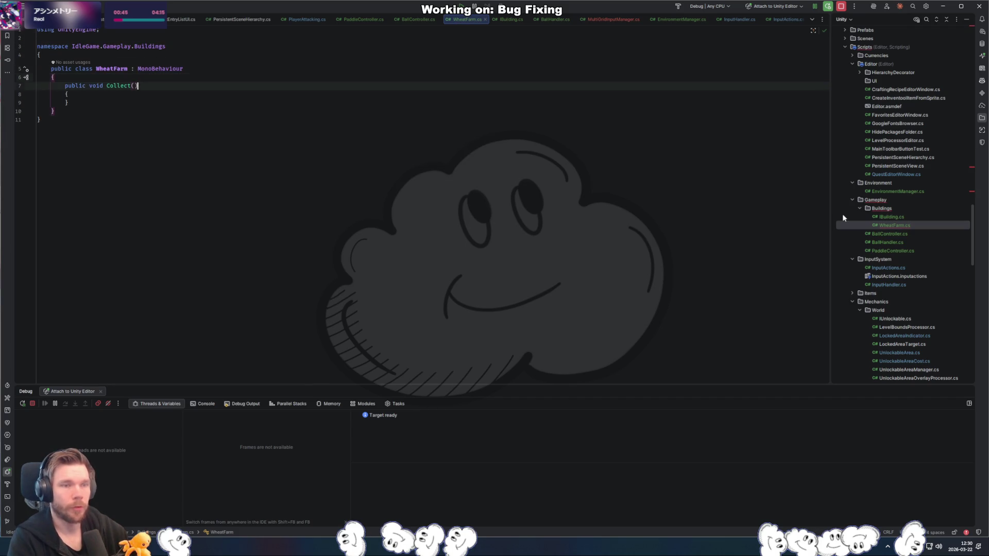
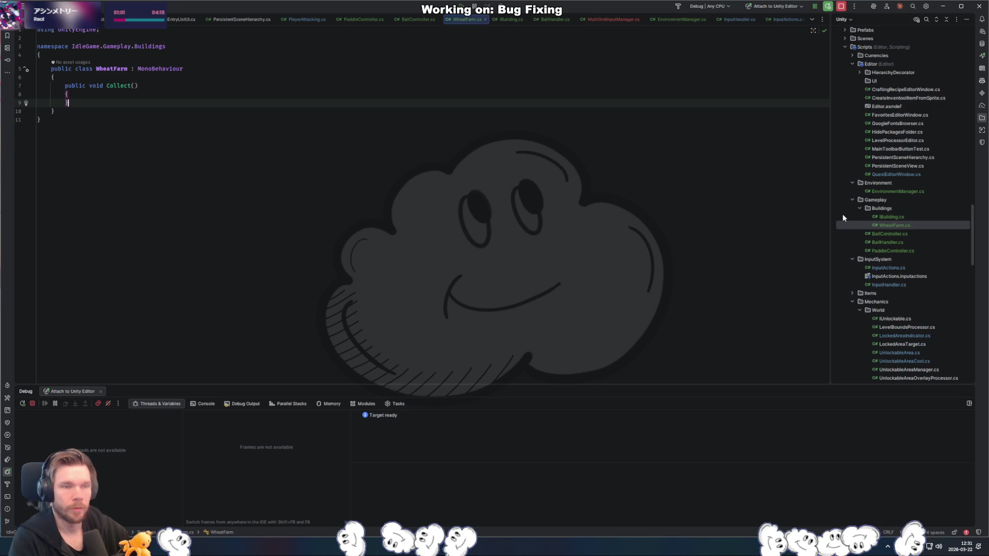
- Add [SerializeField] private GameObject fields _collectedModel and _unCollectedModel above Collect()
{"action": "key", "text": "Up"}
{"action": "key", "text": "Up"}
{"action": "key", "text": "Home"}
{"action": "key", "text": "Return"}
{"action": "key", "text": "Return"}
{"action": "key", "text": "Up"}
{"action": "key", "text": "Up"}
{"action": "type", "text": "[SerializeField] private "}
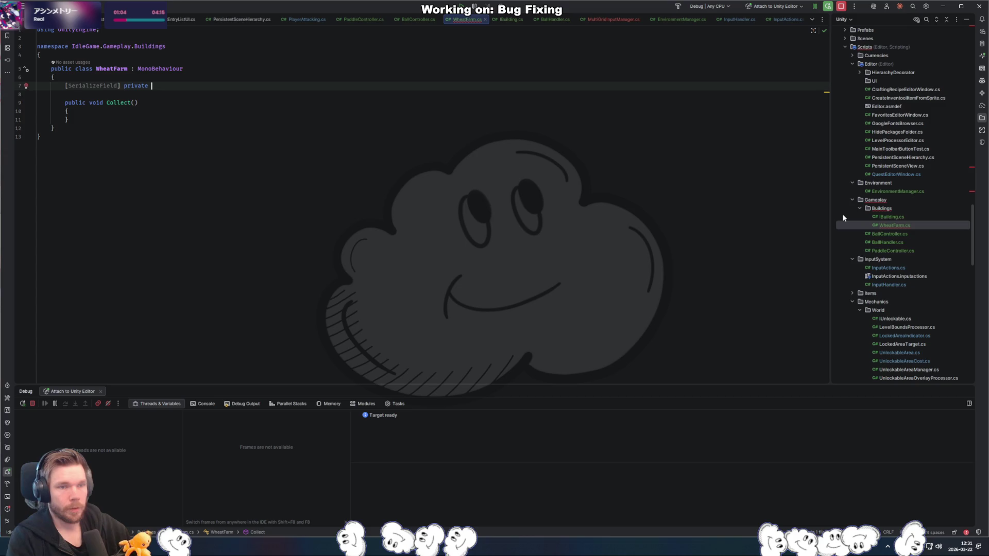
{"action": "type", "text": "Game"}
{"action": "key", "text": "Return"}
{"action": "type", "text": "_collected"}
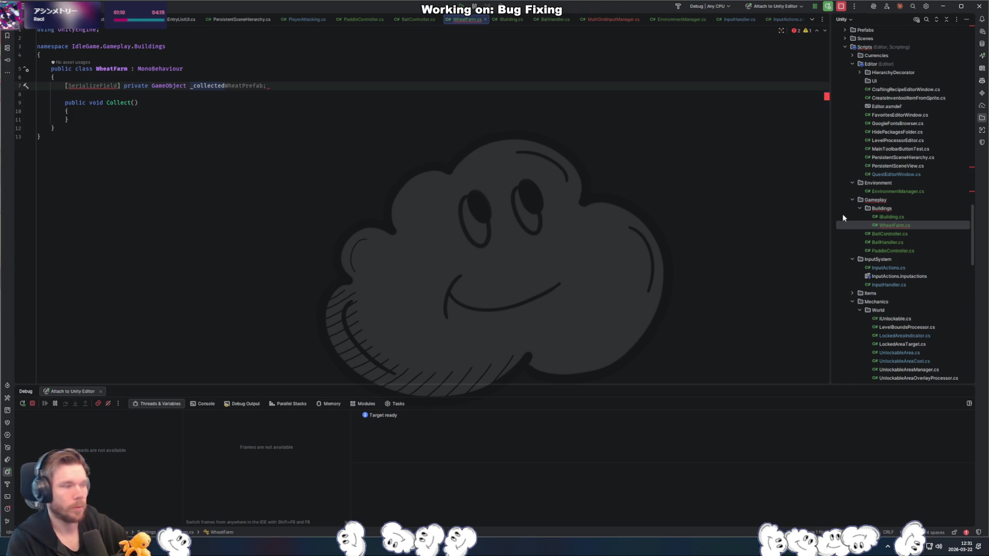
{"action": "type", "text": "Model;"}
{"action": "key", "text": "ctrl+d"}
{"action": "key", "text": "Down"}
{"action": "key", "text": "Up"}
{"action": "type", "text": "unC"}
{"action": "key", "text": "Delete"}
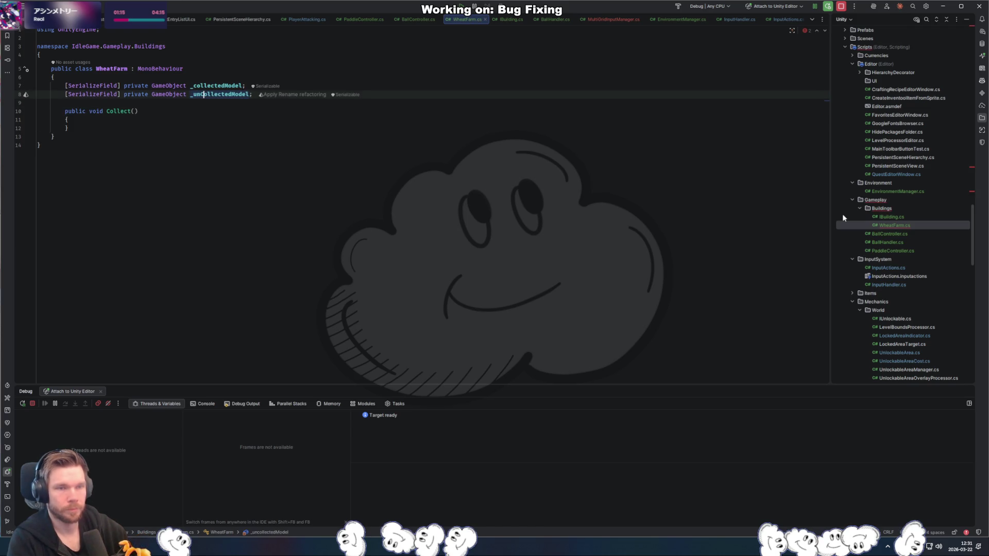
{"action": "key", "text": "Down"}
{"action": "key", "text": "Down"}
{"action": "key", "text": "Down"}
{"action": "key", "text": "Down"}
- Create an empty private void SetHarvestable() method after Collect()
{"action": "key", "text": "Return"}
{"action": "key", "text": "Return"}
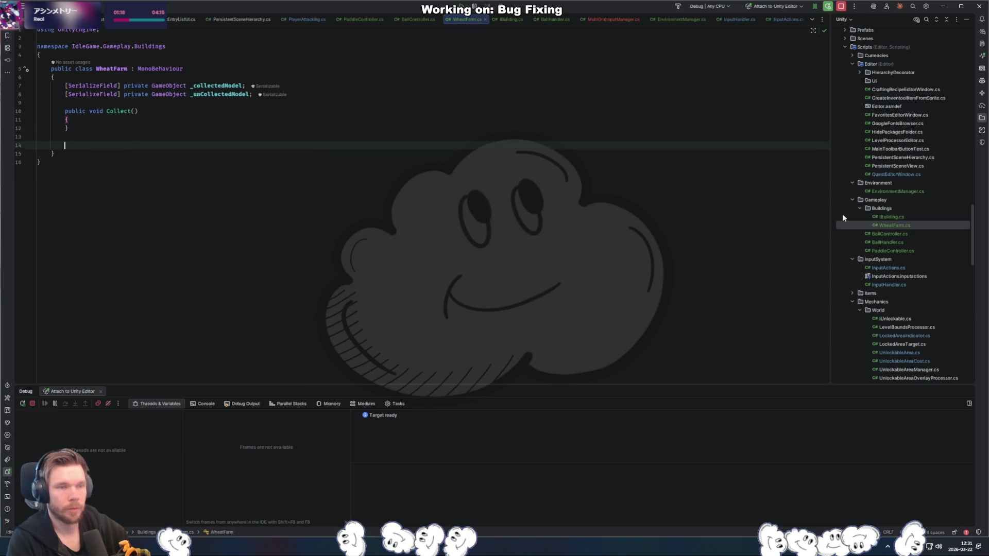
{"action": "type", "text": "private void C"}
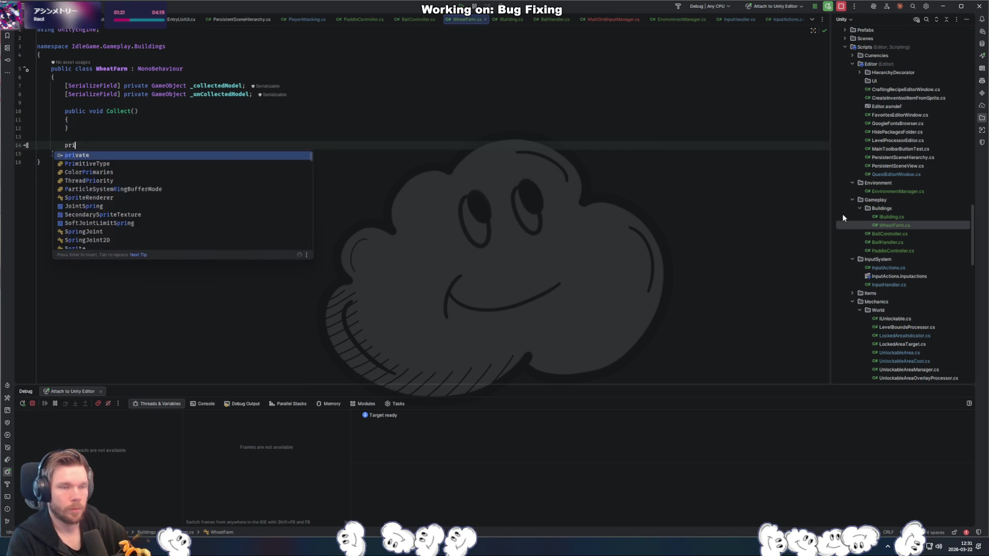
{"action": "key", "text": "BackSpace"}
{"action": "type", "text": "Set"}
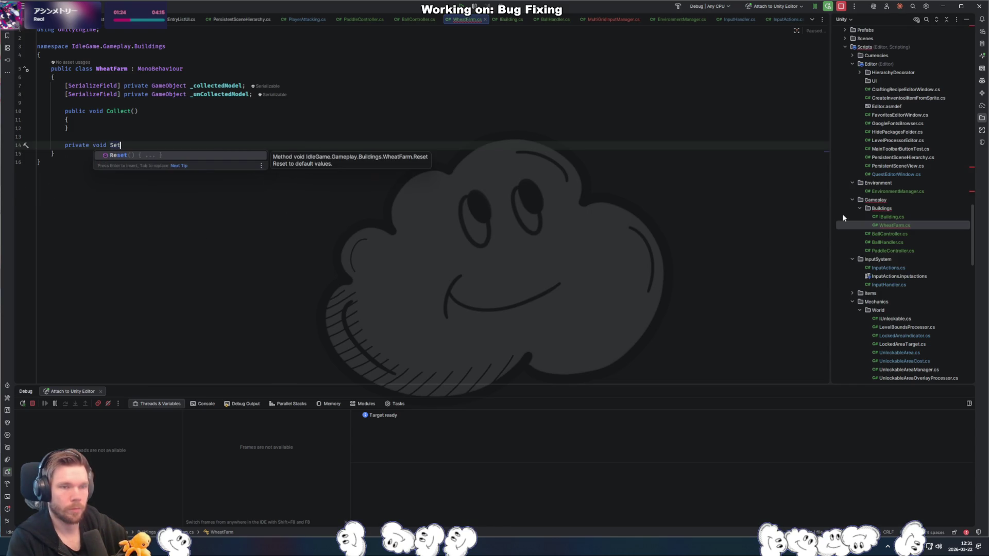
{"action": "key", "text": "BackSpace"}
{"action": "key", "text": "BackSpace"}
{"action": "key", "text": "BackSpace"}
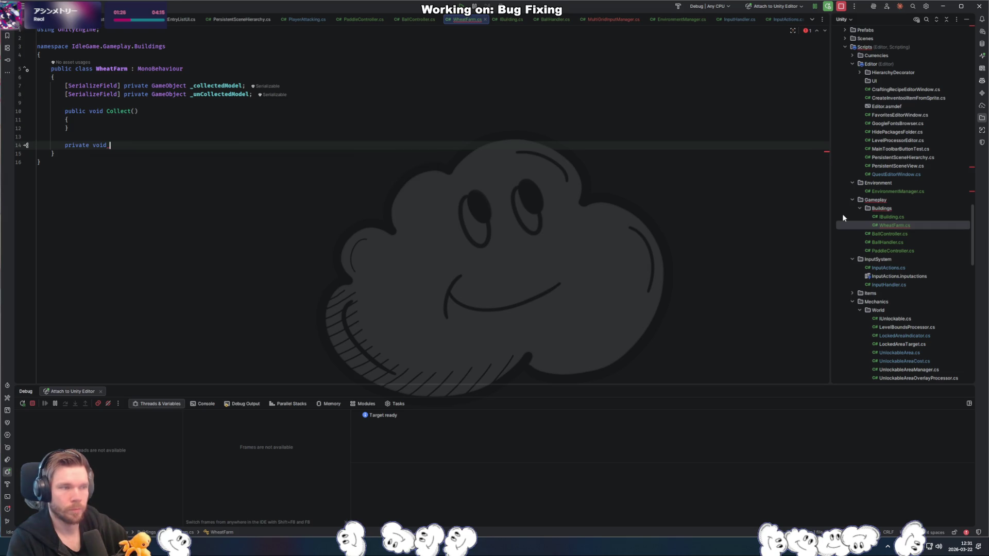
{"action": "type", "text": "Harvest"}
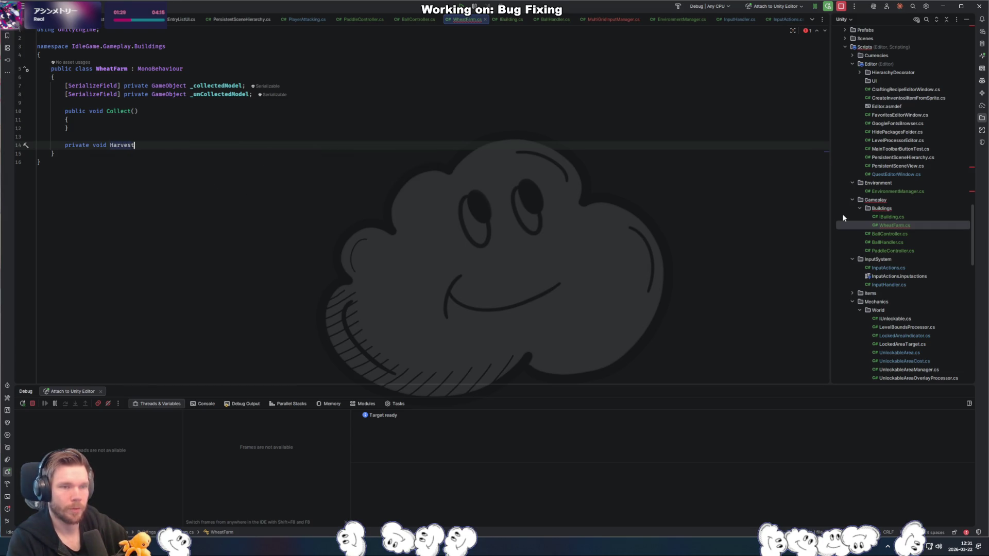
{"action": "type", "text": "()"}
{"action": "key", "text": "Return"}
{"action": "key", "text": "Up"}
{"action": "key", "text": "Up"}
{"action": "key", "text": "Up"}
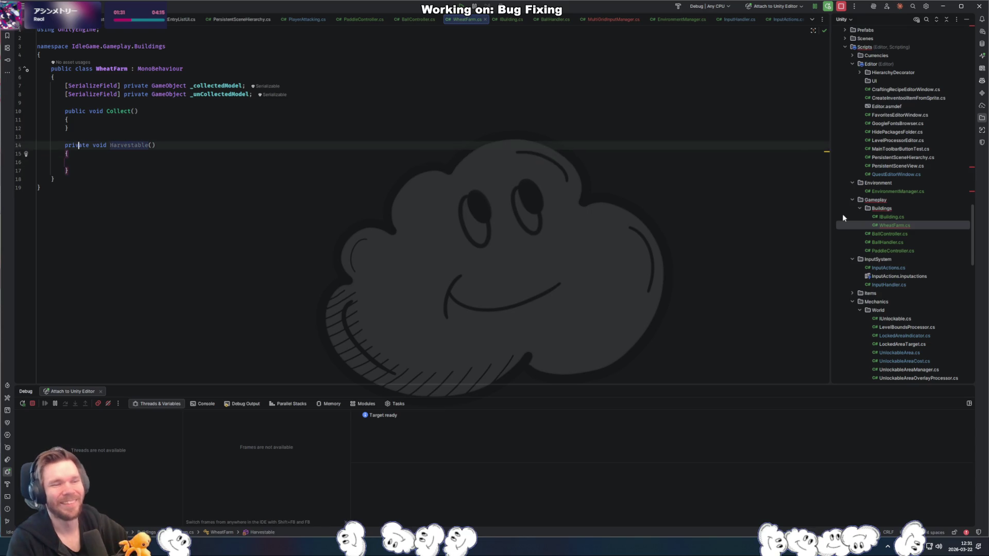
- Add the suggested SetActive lines for both models in Collect() and fix their indentation
{"action": "key", "text": "Return"}
{"action": "type", "text": "_"}
{"action": "key", "text": "BackSpace"}
{"action": "key", "text": "Tab"}
{"action": "key", "text": "Home"}
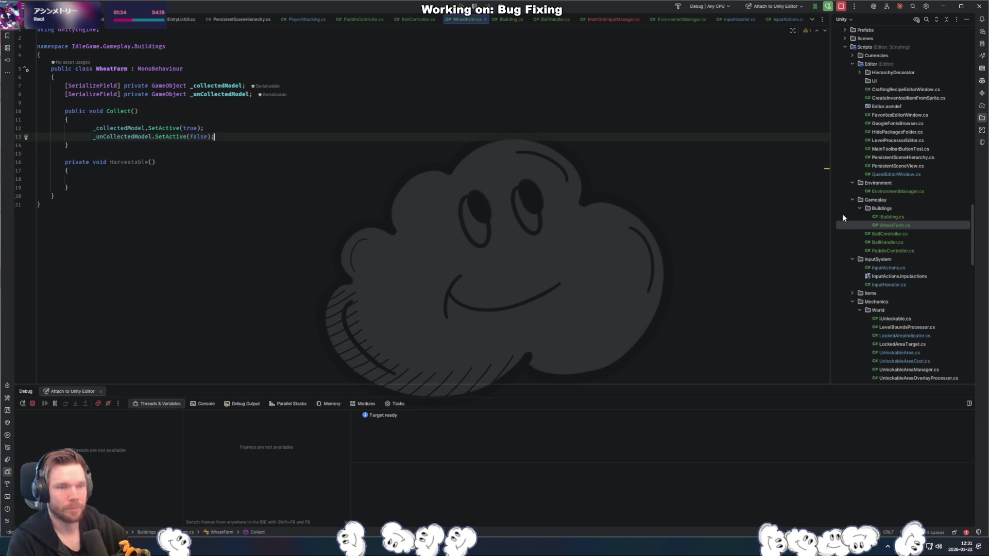
{"action": "key", "text": "shift+Up"}
{"action": "key", "text": "shift+Up"}
{"action": "key", "text": "Down"}
{"action": "key", "text": "shift+Down"}
{"action": "key", "text": "shift+Down"}
{"action": "key", "text": "shift+Tab"}
{"action": "key", "text": "Down"}
{"action": "key", "text": "Down"}
{"action": "key", "text": "Down"}
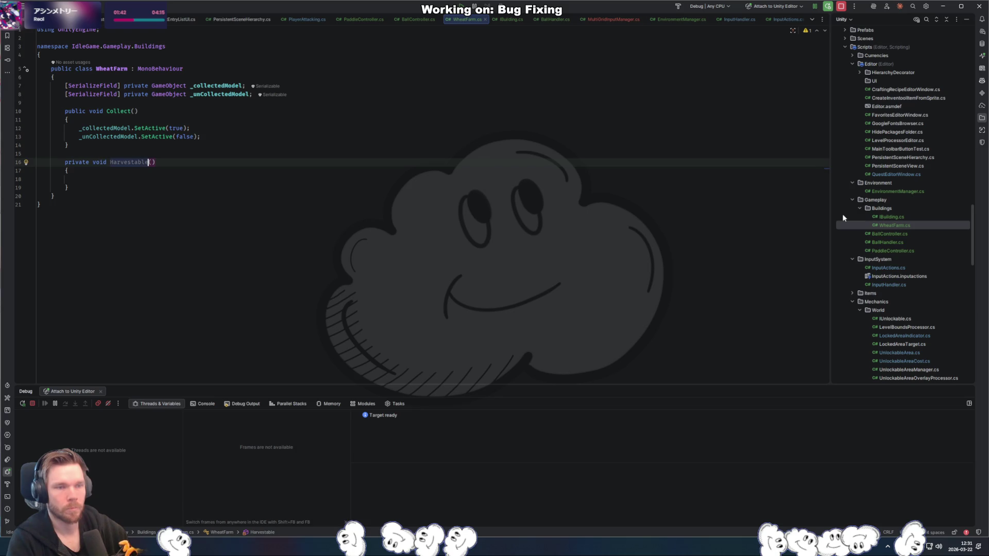
- Copy Collect()'s two SetActive lines into SetHarvestable()
{"action": "type", "text": "Set"}
{"action": "key", "text": "Up"}
{"action": "key", "text": "Up"}
{"action": "key", "text": "Up"}
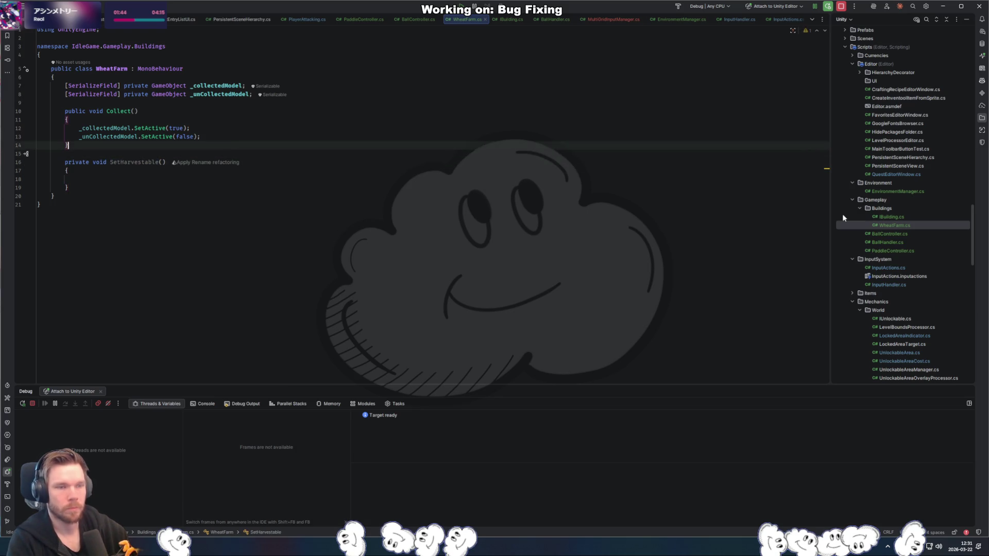
{"action": "key", "text": "shift+Down"}
{"action": "key", "text": "shift+Down"}
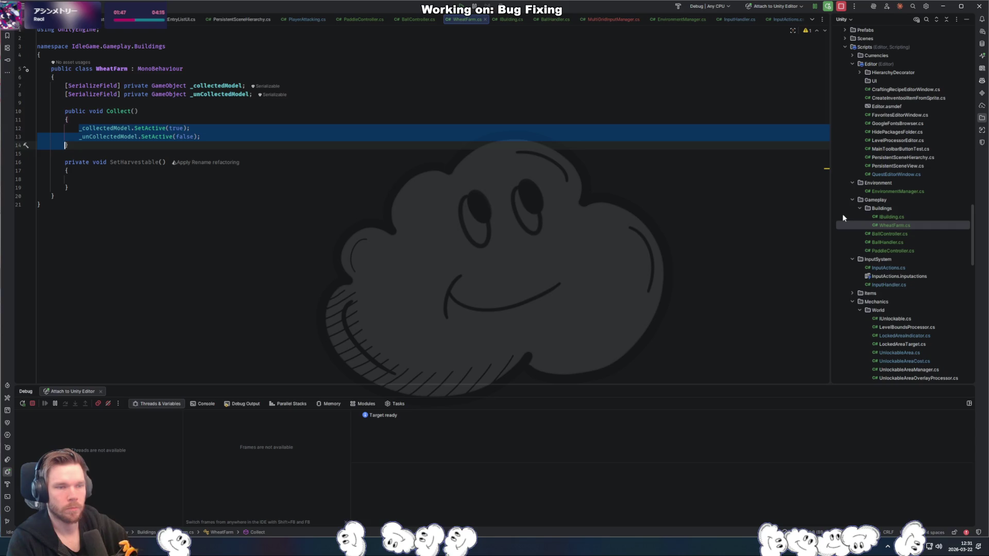
{"action": "key", "text": "ctrl+c"}
{"action": "key", "text": "Down"}
{"action": "key", "text": "Down"}
{"action": "key", "text": "Down"}
{"action": "key", "text": "ctrl+v"}
- Swap the true/false values in SetHarvestable() so it shows the uncollected model
{"action": "key", "text": "Up"}
{"action": "key", "text": "Up"}
{"action": "key", "text": "End"}
{"action": "key", "text": "Left"}
{"action": "key", "text": "Left"}
{"action": "key", "text": "ctrl+BackSpace"}
{"action": "type", "text": "fal"}
{"action": "key", "text": "Return"}
{"action": "key", "text": "Down"}
{"action": "key", "text": "End"}
{"action": "key", "text": "Left"}
{"action": "key", "text": "Left"}
{"action": "key", "text": "ctrl+BackSpace"}
{"action": "type", "text": "tr"}
{"action": "key", "text": "Return"}
{"action": "key", "text": "Down"}
- Tidy the blank lines and make room for a new method above Collect()
{"action": "key", "text": "Delete"}
{"action": "key", "text": "End"}
{"action": "key", "text": "Return"}
{"action": "key", "text": "Return"}
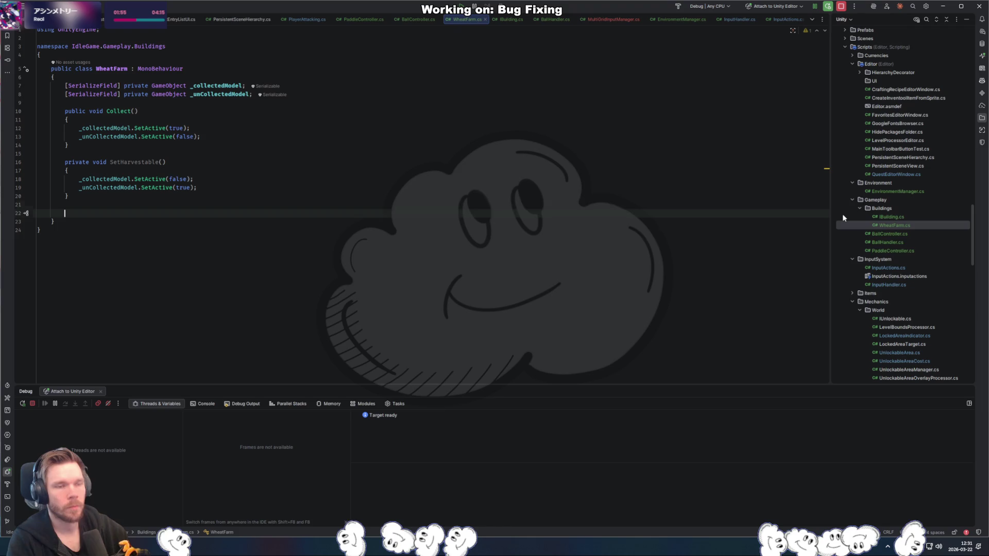
{"action": "key", "text": "Up"}
{"action": "key", "text": "Up"}
{"action": "key", "text": "Up"}
{"action": "key", "text": "Return"}
{"action": "key", "text": "Return"}
{"action": "key", "text": "Down"}
{"action": "key", "text": "Down"}
{"action": "key", "text": "Down"}
{"action": "key", "text": "Up"}
{"action": "key", "text": "Up"}
{"action": "key", "text": "Up"}
- Add an OnEnable() method, replacing the briefly inserted Start() method
{"action": "type", "text": "Start"}
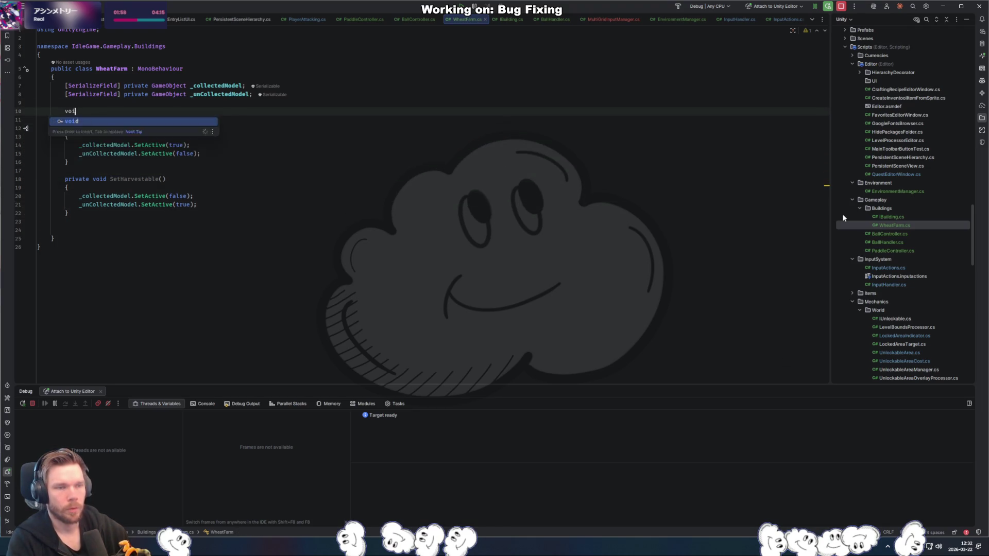
{"action": "key", "text": "Return"}
{"action": "key", "text": "ctrl+z"}
{"action": "type", "text": "OnEn("}
{"action": "key", "text": "Return"}
{"action": "key", "text": "Down"}
{"action": "key", "text": "Down"}
- Call Timer.Instance.AddTimer in OnEnable with the suggested SetHarvestable arguments
{"action": "type", "text": "Tim"}
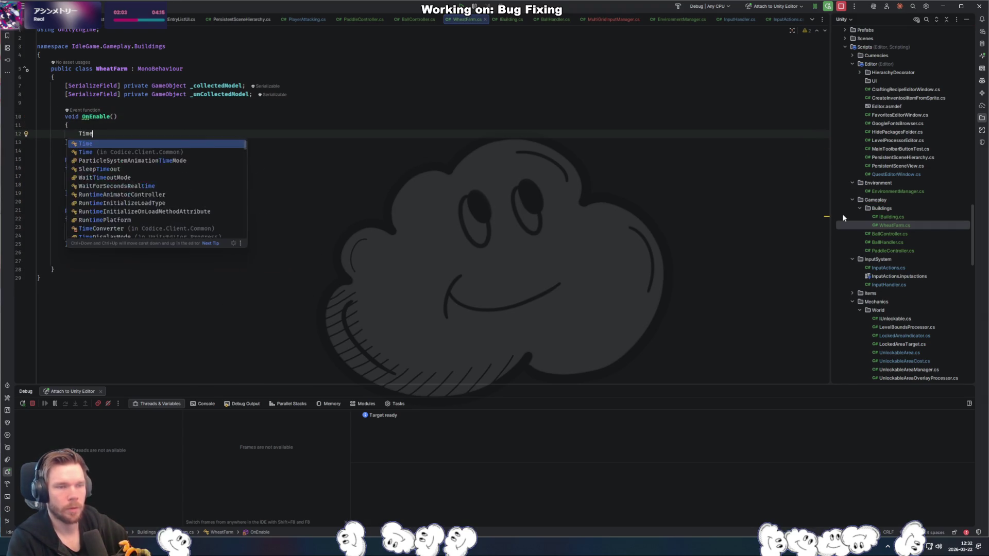
{"action": "key", "text": "Return"}
{"action": "type", "text": "."}
{"action": "key", "text": "Return"}
{"action": "type", "text": ".add"}
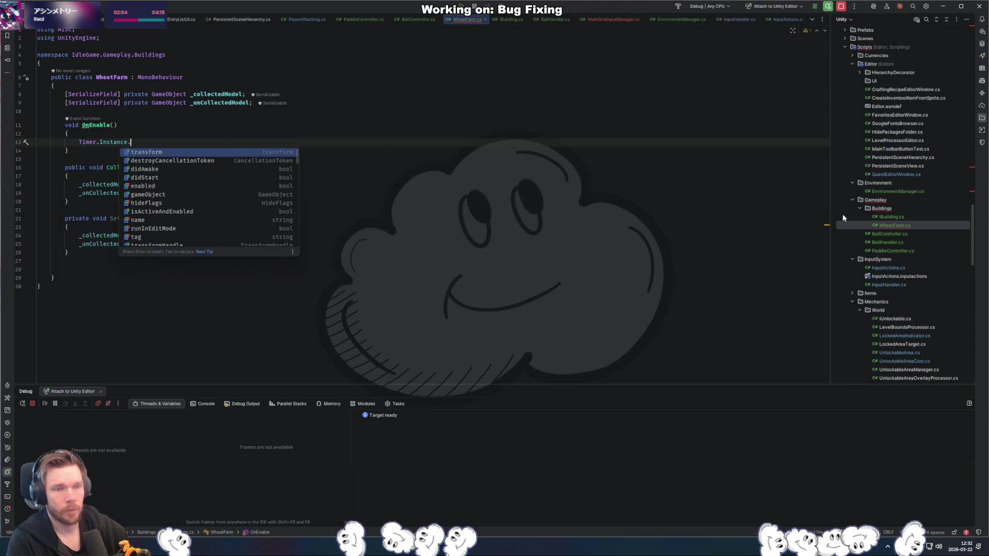
{"action": "key", "text": "Down"}
{"action": "key", "text": "Down"}
{"action": "key", "text": "Return"}
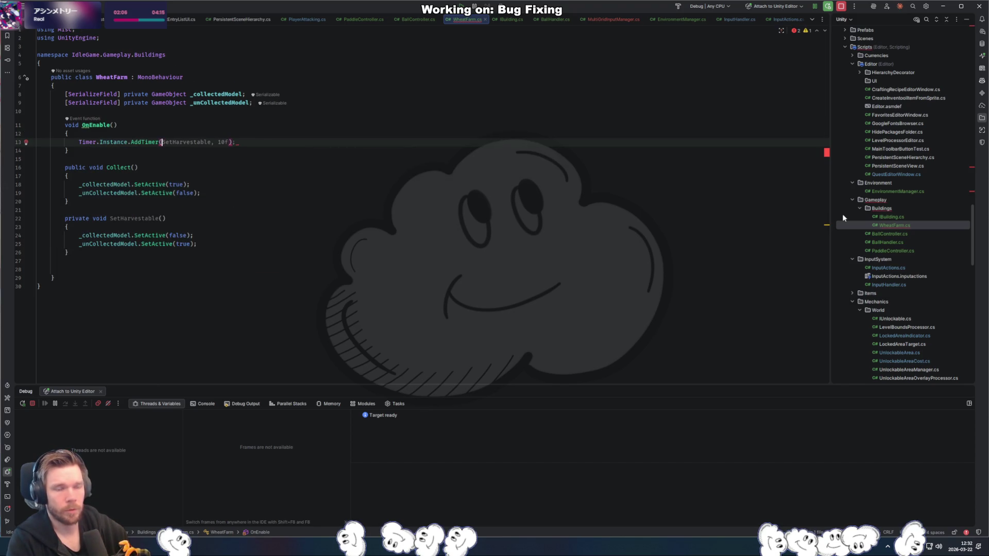
{"action": "key", "text": "Tab"}
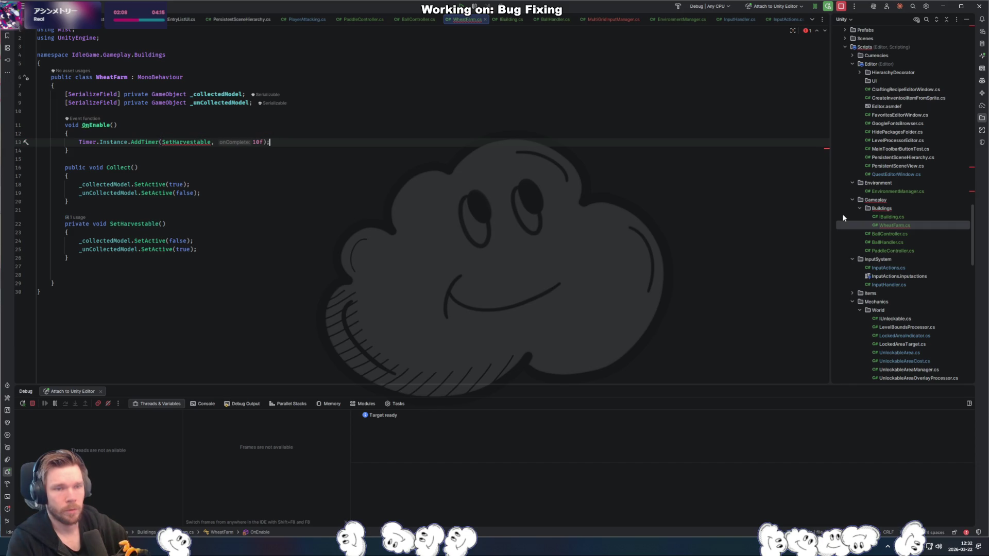
- Rework AddTimer's arguments to a duration followed by SetHarvestable, dropping the lambda and extra argument
{"action": "key", "text": "ctrl+Left"}
{"action": "type", "text": "() =>"}
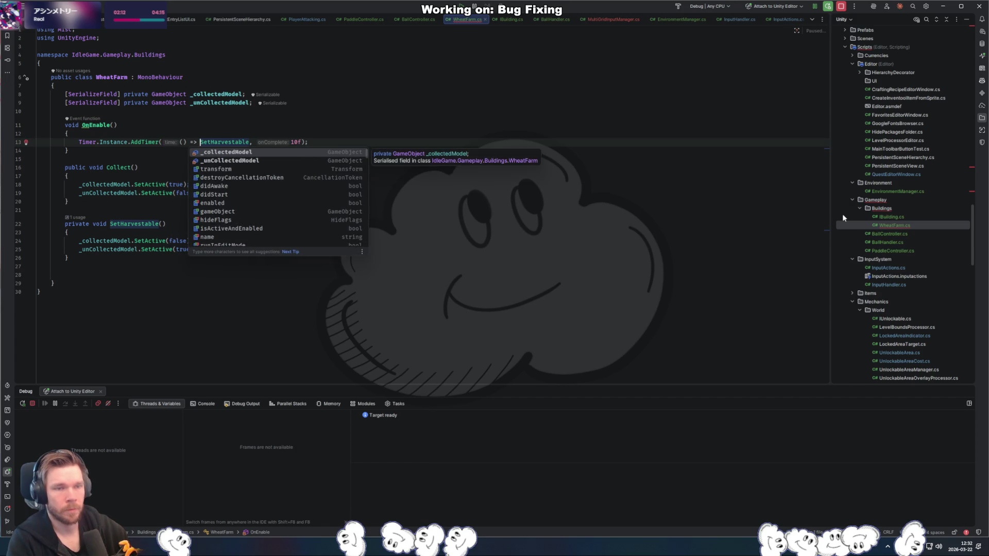
{"action": "key", "text": "ctrl+Right"}
{"action": "key", "text": "ctrl+Left"}
{"action": "type", "text": "15"}
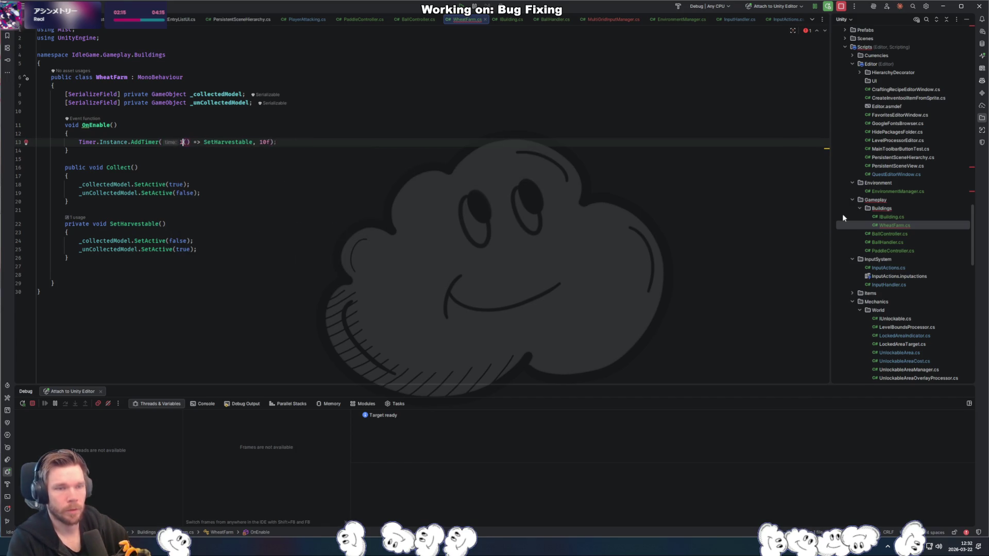
{"action": "type", "text": "f,"}
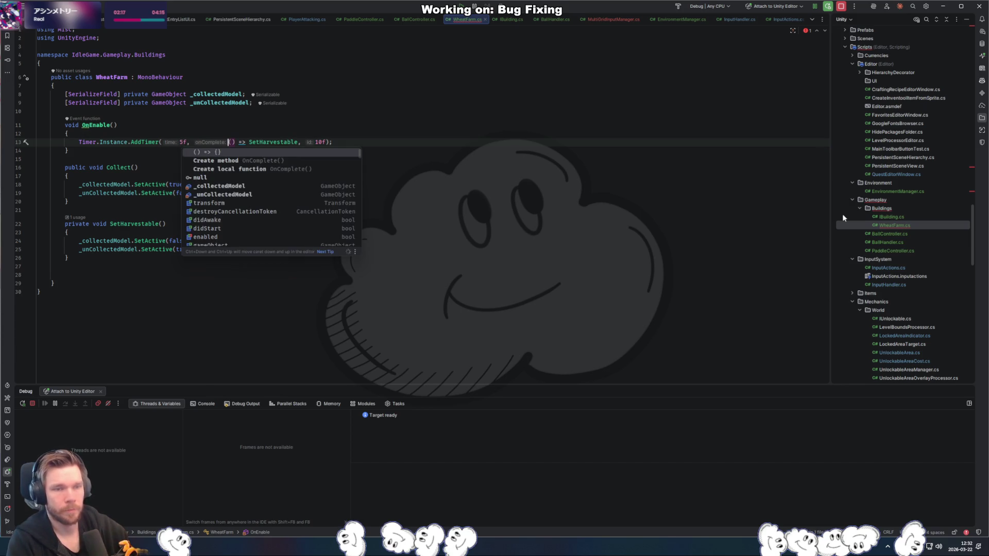
{"action": "key", "text": "BackSpace"}
{"action": "key", "text": "Delete"}
{"action": "key", "text": "Delete"}
{"action": "key", "text": "Delete"}
{"action": "key", "text": "ctrl+Right"}
{"action": "key", "text": "Delete"}
{"action": "key", "text": "Delete"}
{"action": "key", "text": "Delete"}
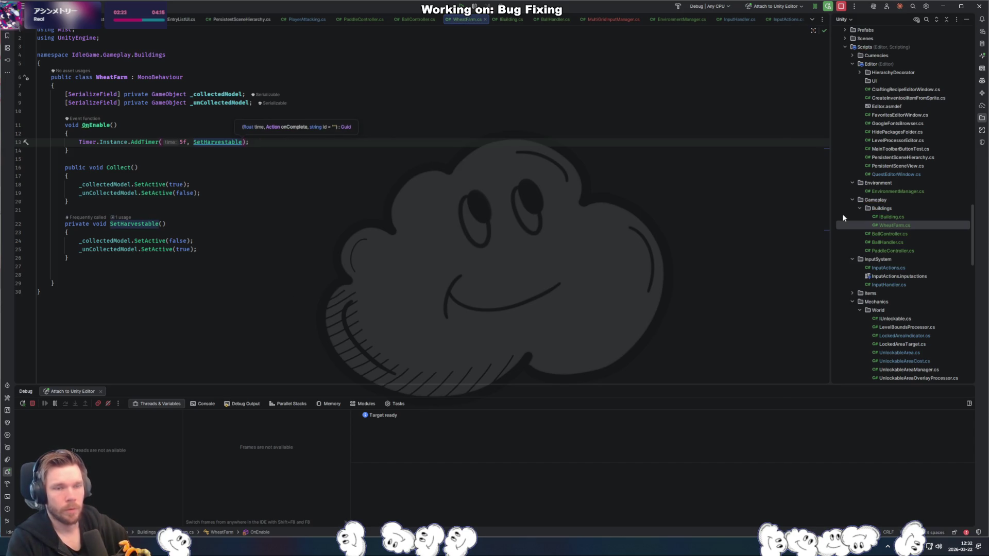
- Add a private Guid field above OnEnable, importing System
{"action": "key", "text": "Up"}
{"action": "key", "text": "Up"}
{"action": "key", "text": "Up"}
{"action": "key", "text": "Return"}
{"action": "key", "text": "Return"}
{"action": "type", "text": "pr"}
{"action": "key", "text": "Return"}
{"action": "type", "text": "private Guid"}
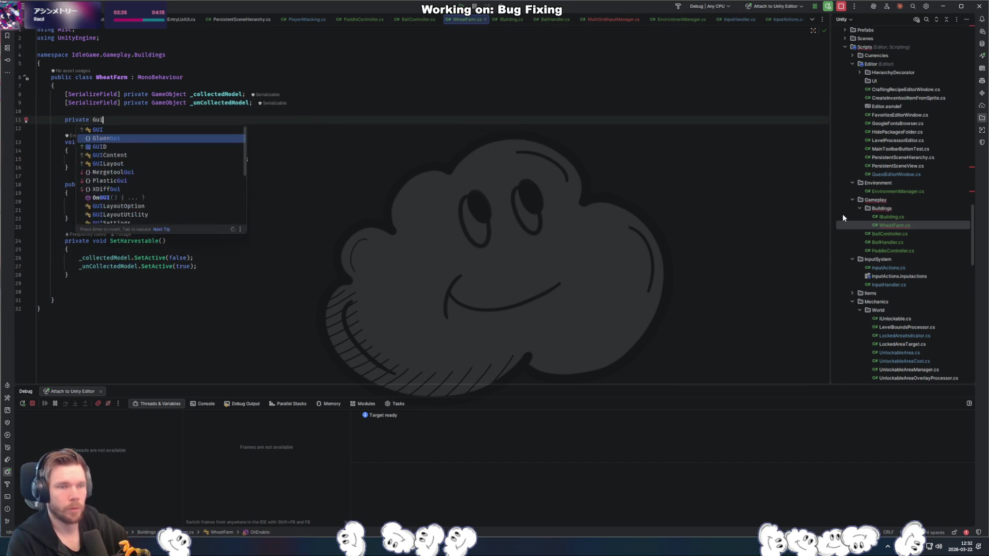
{"action": "key", "text": "Up"}
{"action": "key", "text": "Return"}
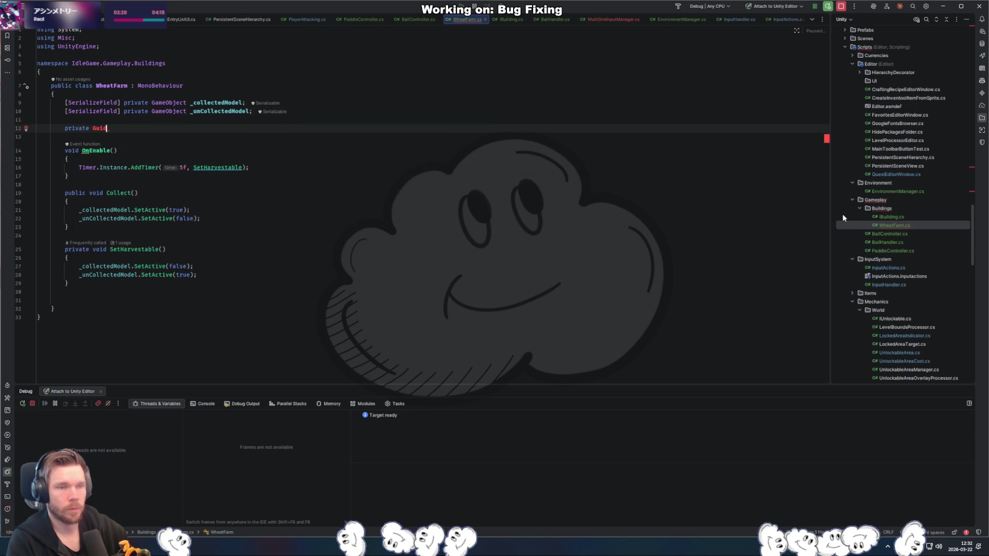
{"action": "key", "text": "Down"}
{"action": "key", "text": "Down"}
{"action": "key", "text": "Down"}
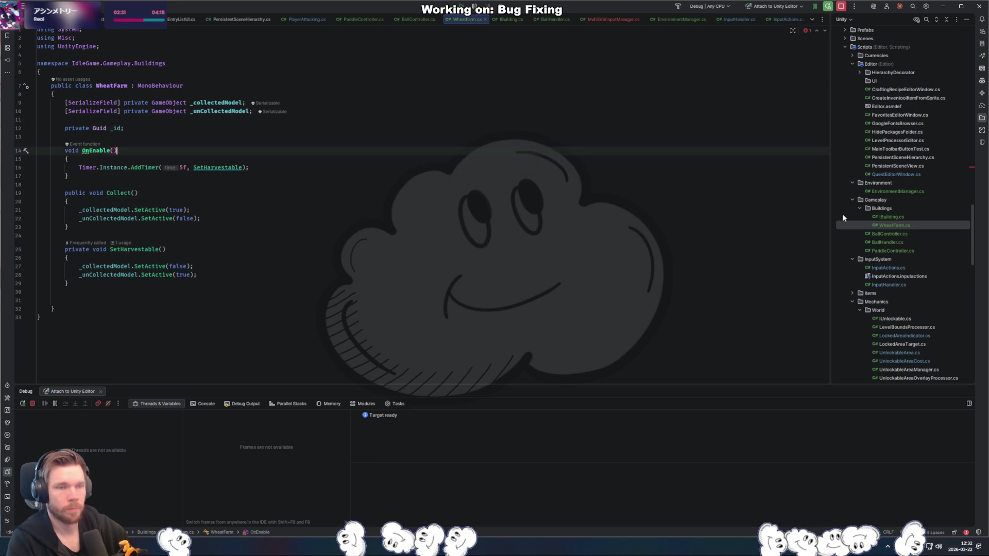
{"action": "key", "text": "Up"}
{"action": "key", "text": "Up"}
{"action": "key", "text": "Up"}
{"action": "key", "text": "Up"}
{"action": "key", "text": "Down"}
{"action": "key", "text": "Down"}
{"action": "key", "text": "Down"}
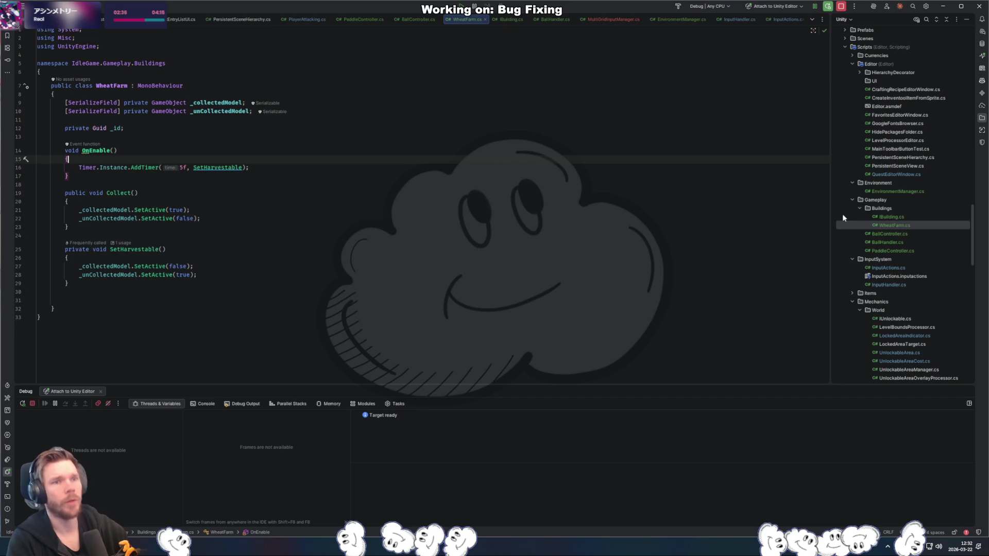
- Pass GetEntityId() as AddTimer's third argument
{"action": "key", "text": "Down"}
{"action": "key", "text": "End"}
{"action": "key", "text": "Left"}
{"action": "key", "text": "Left"}
{"action": "type", "text": ", "}
{"action": "type", "text": "GetEnt"}
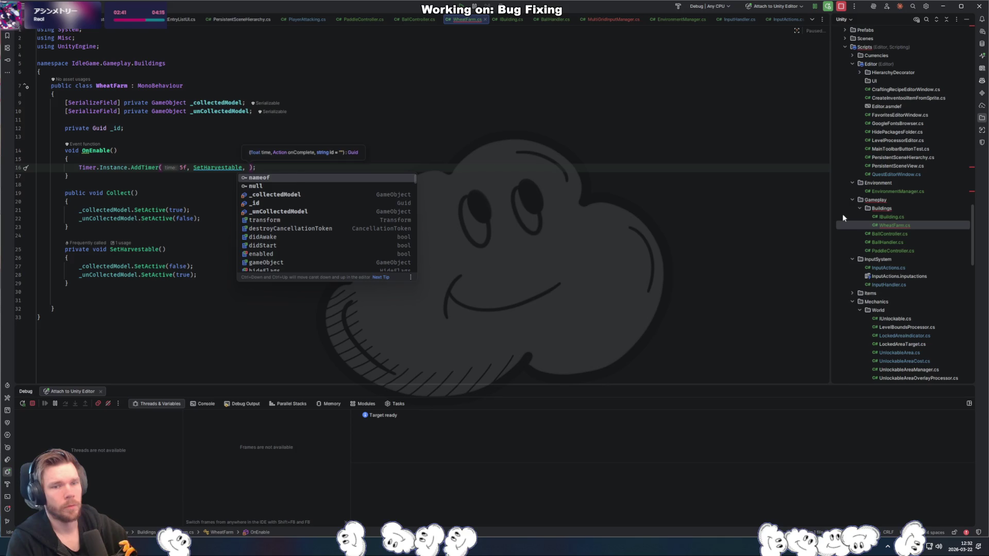
{"action": "key", "text": "Return"}
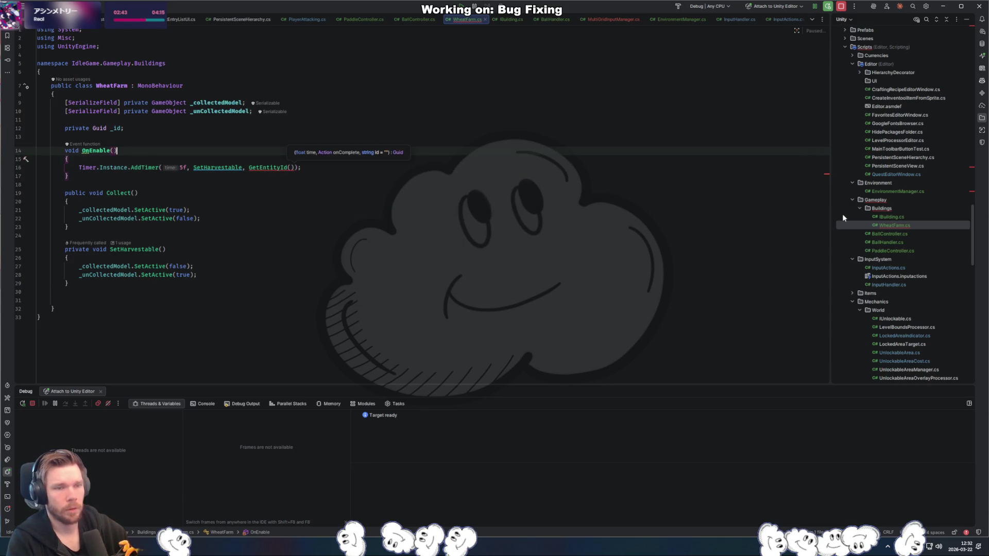
- Delete the unused Guid _id field and remove the stray comma after GetEntityId()
{"action": "key", "text": "Up"}
{"action": "key", "text": "Up"}
{"action": "key", "text": "Up"}
{"action": "key", "text": "ctrl+x"}
{"action": "key", "text": "Down"}
{"action": "key", "text": "Down"}
{"action": "key", "text": "Down"}
{"action": "key", "text": "End"}
{"action": "key", "text": "Left"}
{"action": "key", "text": "Left"}
{"action": "type", "text": ","}
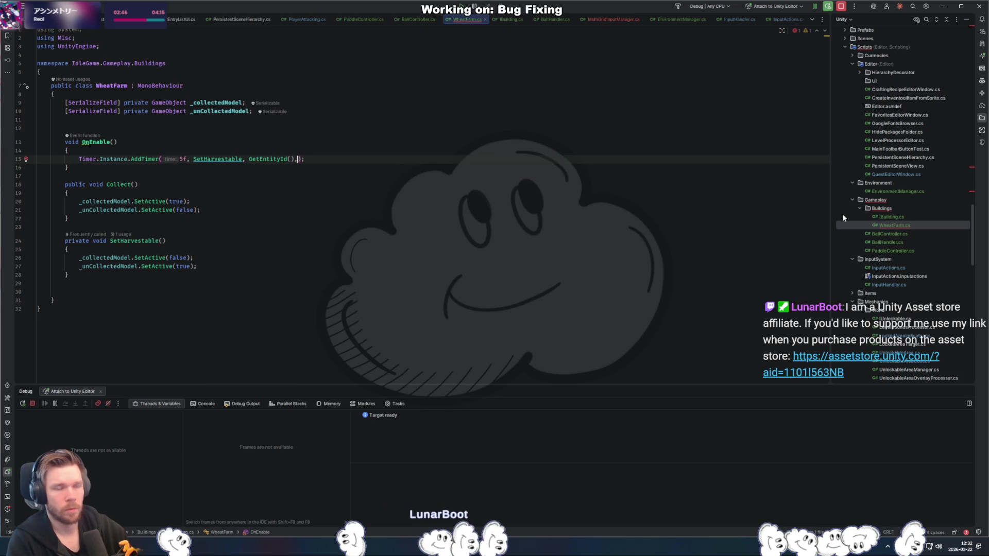
{"action": "key", "text": "BackSpace"}
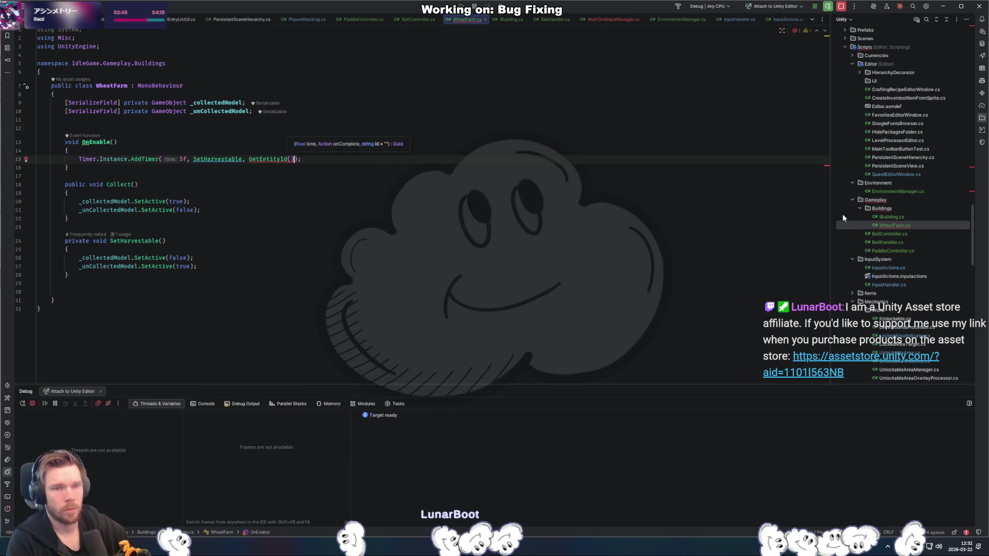
{"action": "key", "text": "Left"}
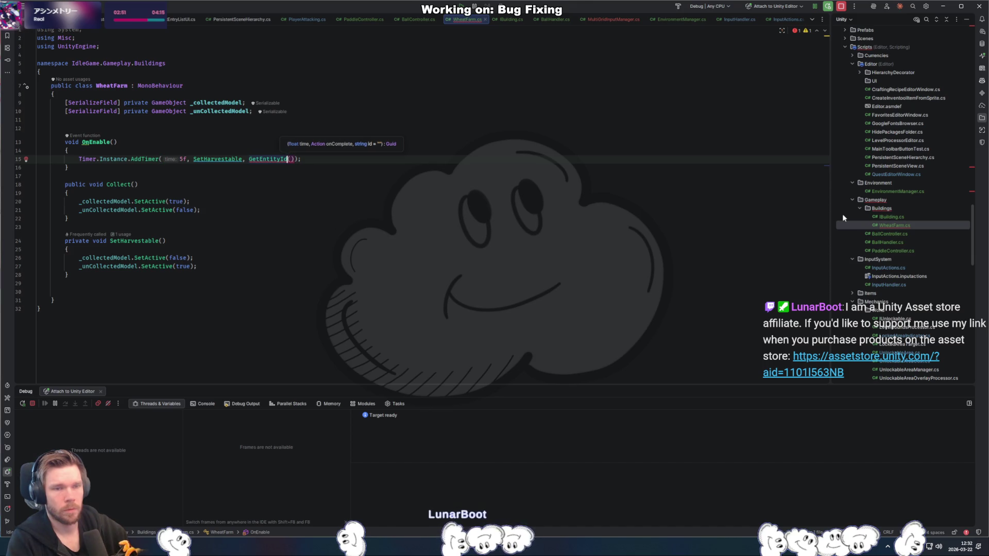
- Check GetEntityId's declaration, then append .ToString() to it in the AddTimer call
{"action": "key", "text": "ctrl+b"}
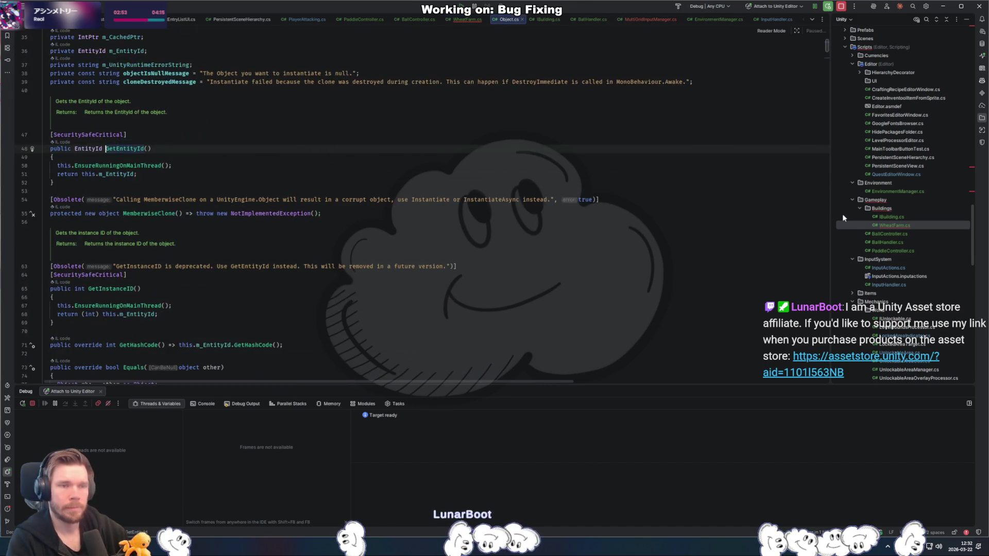
{"action": "key", "text": "ctrl+alt+Left"}
{"action": "key", "text": "Right"}
{"action": "key", "text": "Right"}
{"action": "type", "text": ".ToS"}
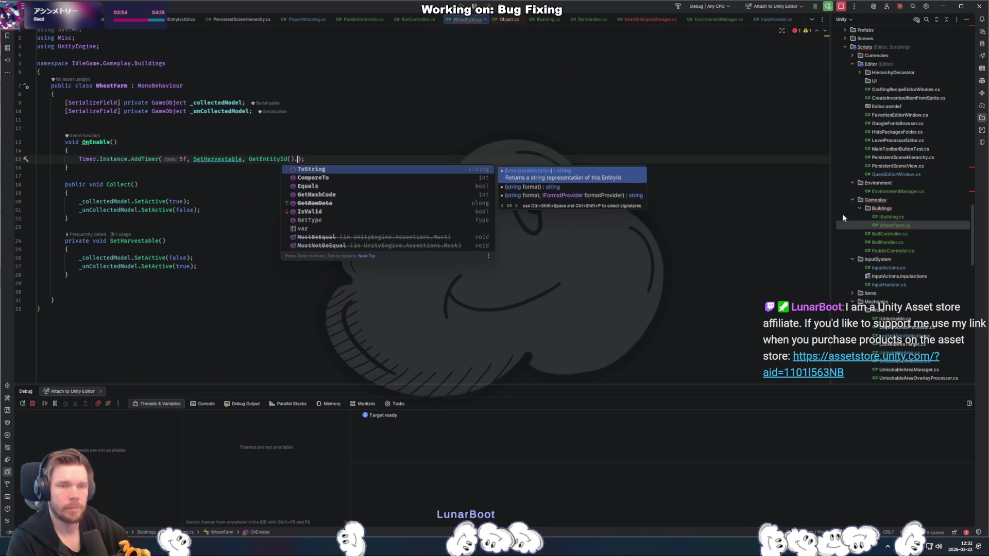
{"action": "key", "text": "Return"}
{"action": "key", "text": "Down"}
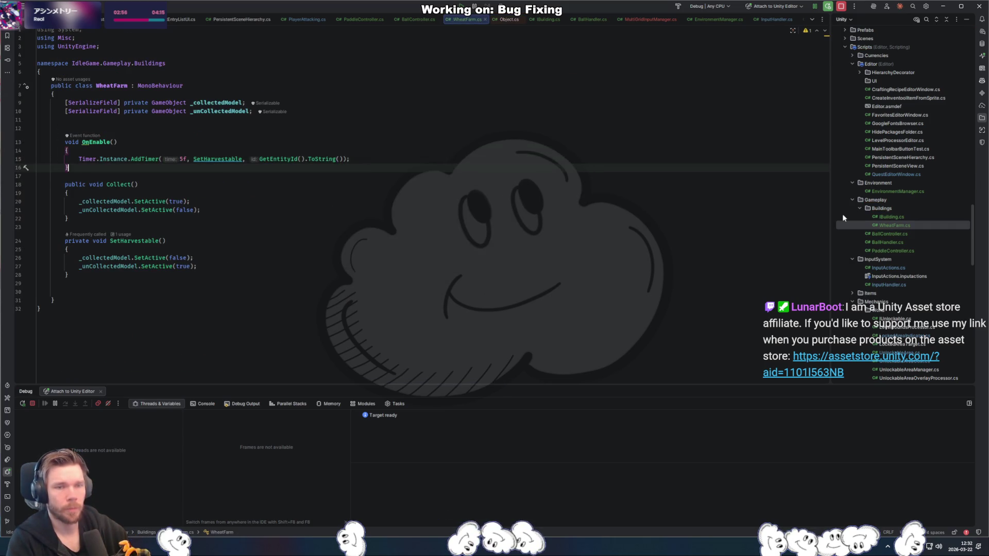
- Try a new EntityId() constructor on a new OnEnable line, then erase it
{"action": "key", "text": "Return"}
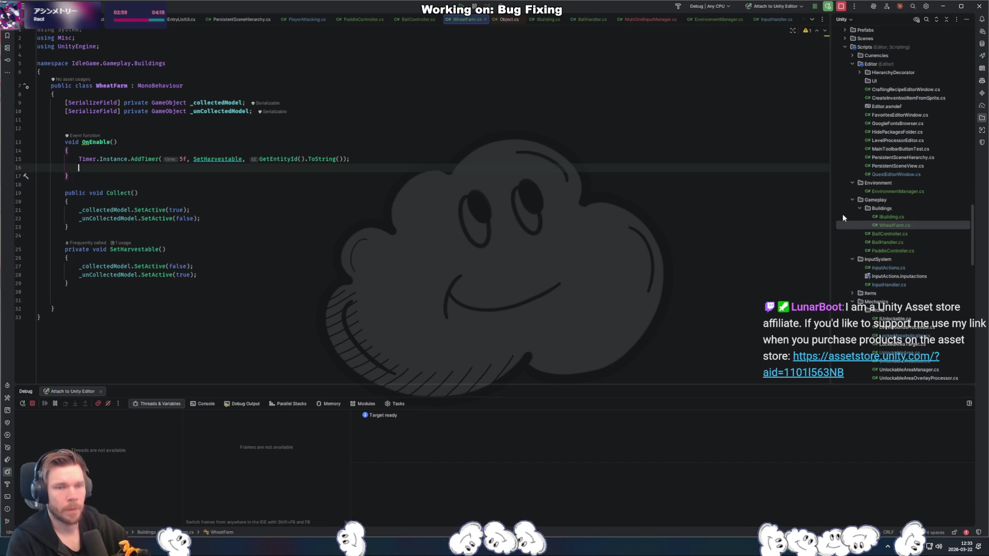
{"action": "type", "text": "EntityId"}
{"action": "key", "text": "Home"}
{"action": "type", "text": "new"}
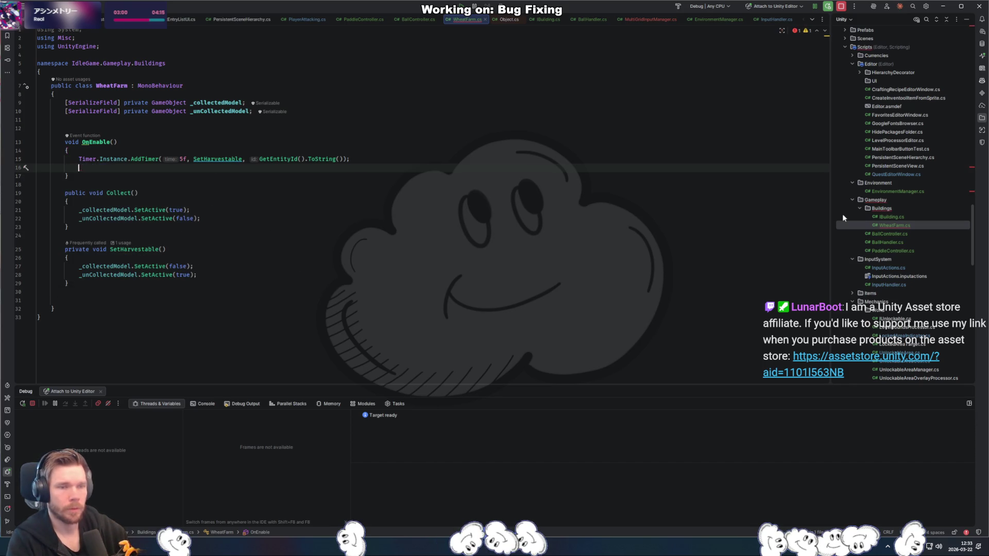
{"action": "key", "text": "End"}
{"action": "type", "text": "("}
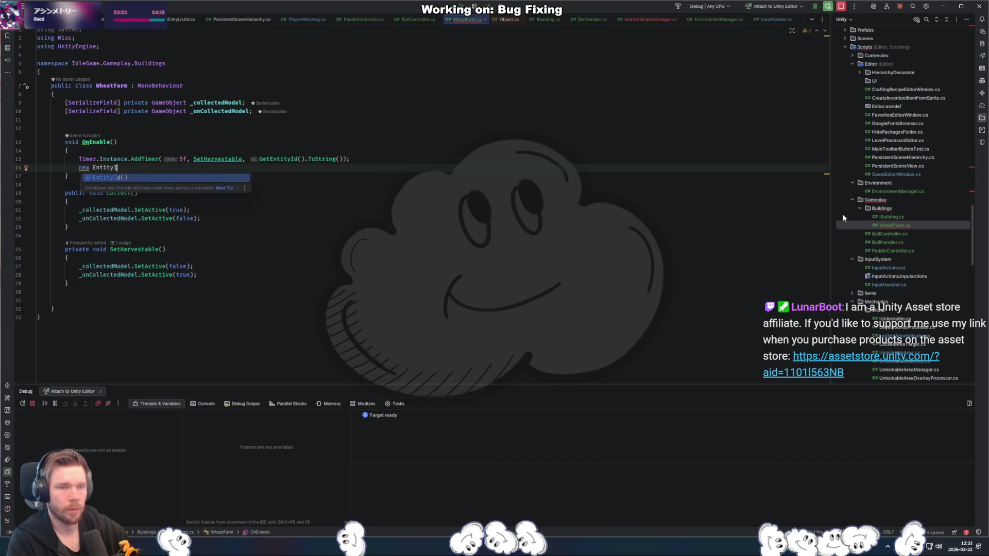
{"action": "key", "text": "Escape"}
{"action": "key", "text": "ctrl+space"}
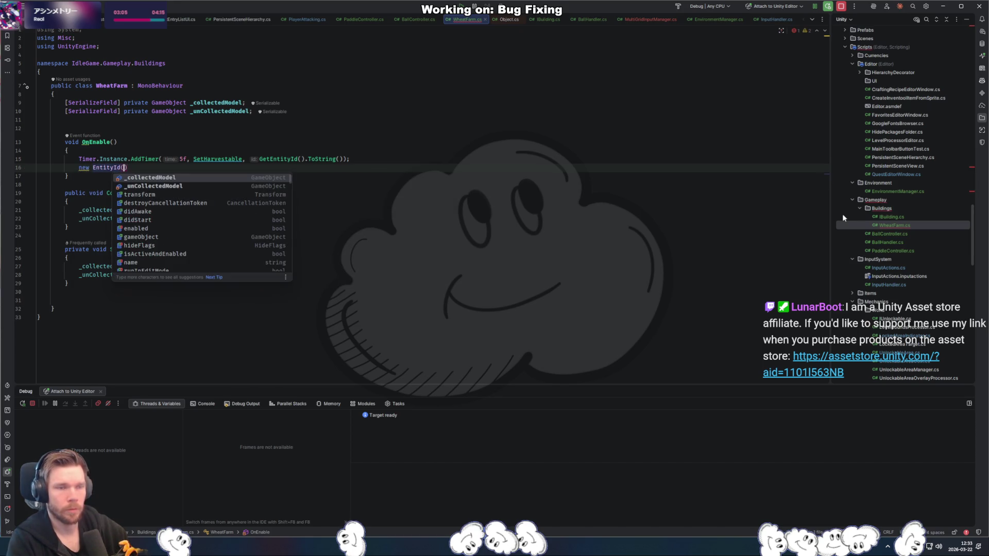
{"action": "key", "text": "Escape"}
{"action": "key", "text": "ctrl+BackSpace"}
{"action": "key", "text": "ctrl+BackSpace"}
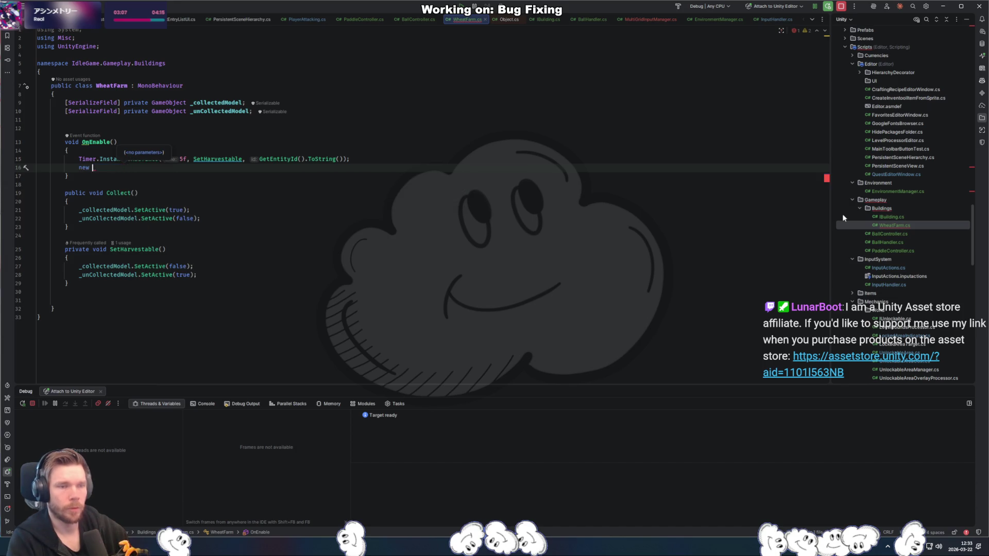
- Browse EntityId's FromULong and ToULong docs, then delete the experimental GetEntityId line
{"action": "type", "text": "EntityId."}
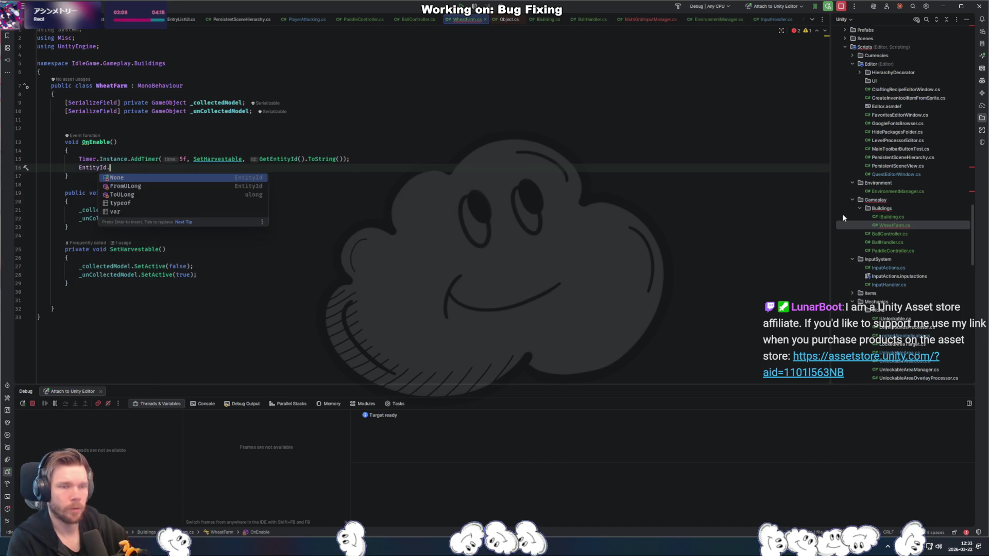
{"action": "key", "text": "Down"}
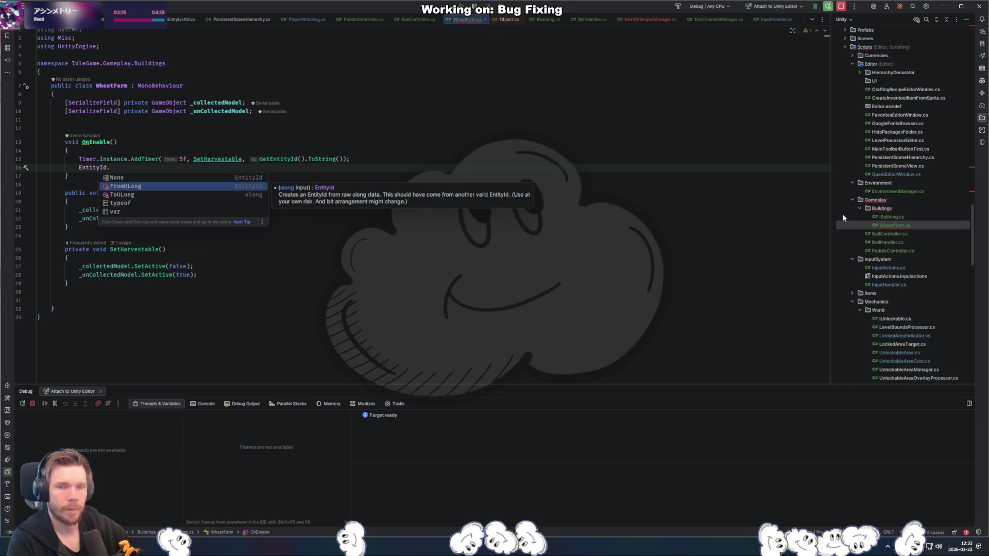
{"action": "key", "text": "Down"}
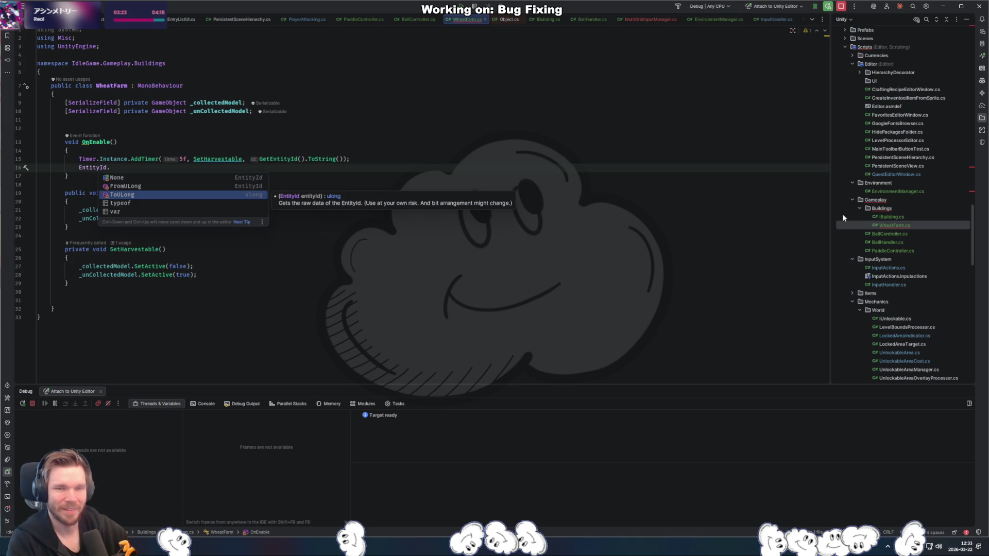
{"action": "key", "text": "Up"}
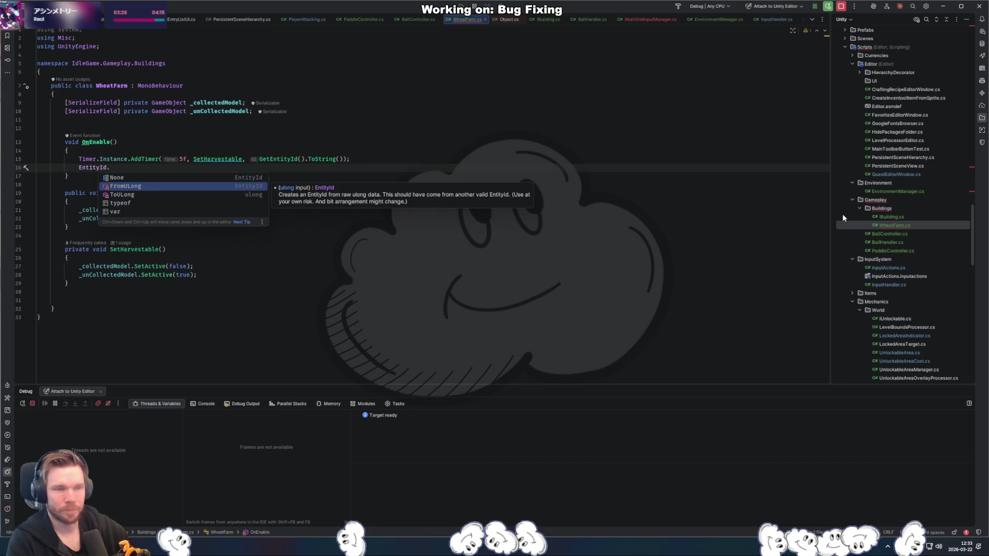
{"action": "key", "text": "Escape"}
{"action": "key", "text": "BackSpace"}
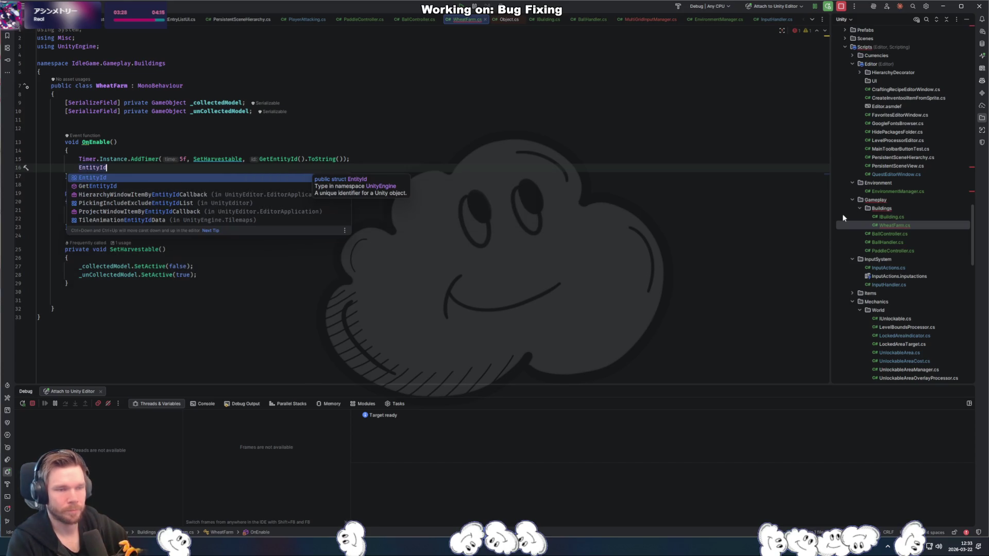
{"action": "key", "text": "Down"}
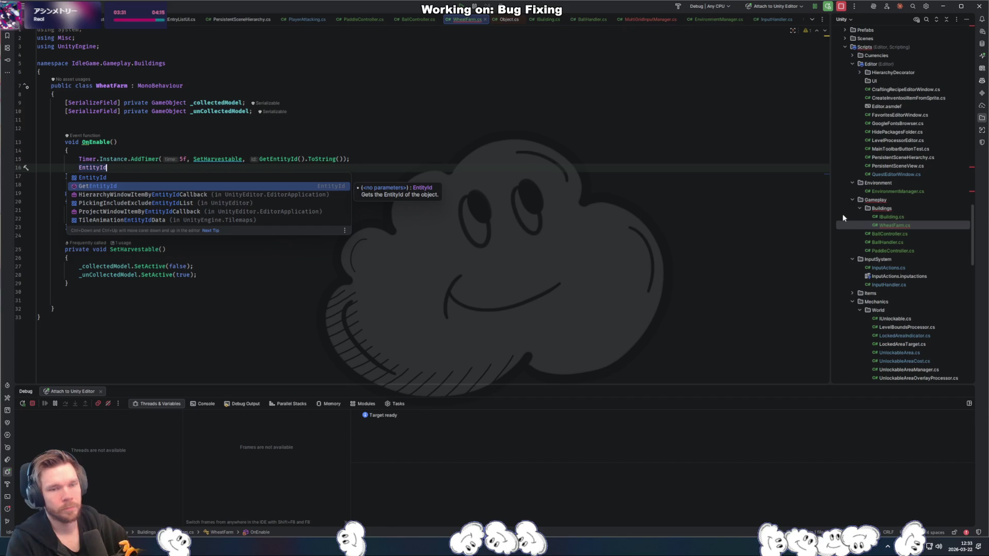
{"action": "key", "text": "Return"}
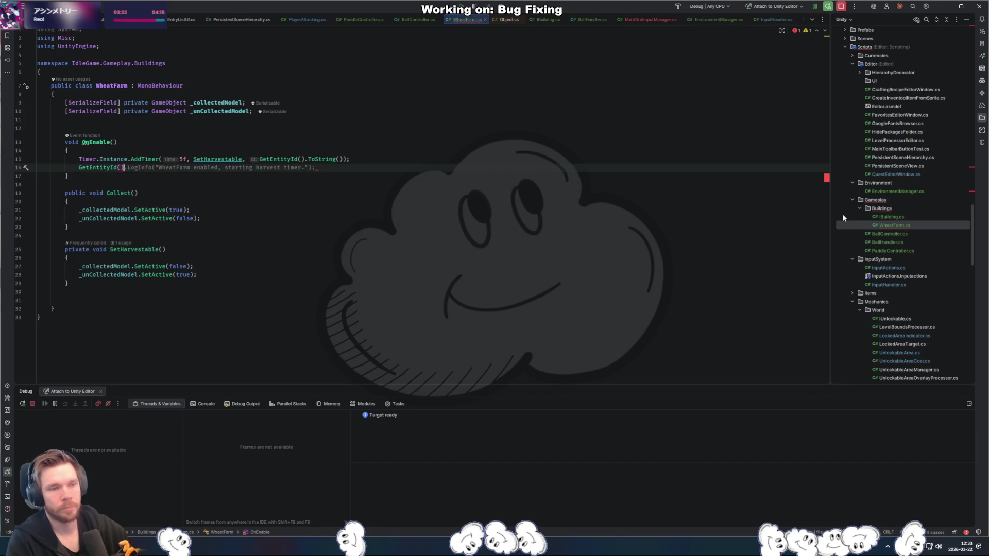
{"action": "key", "text": "ctrl+y"}
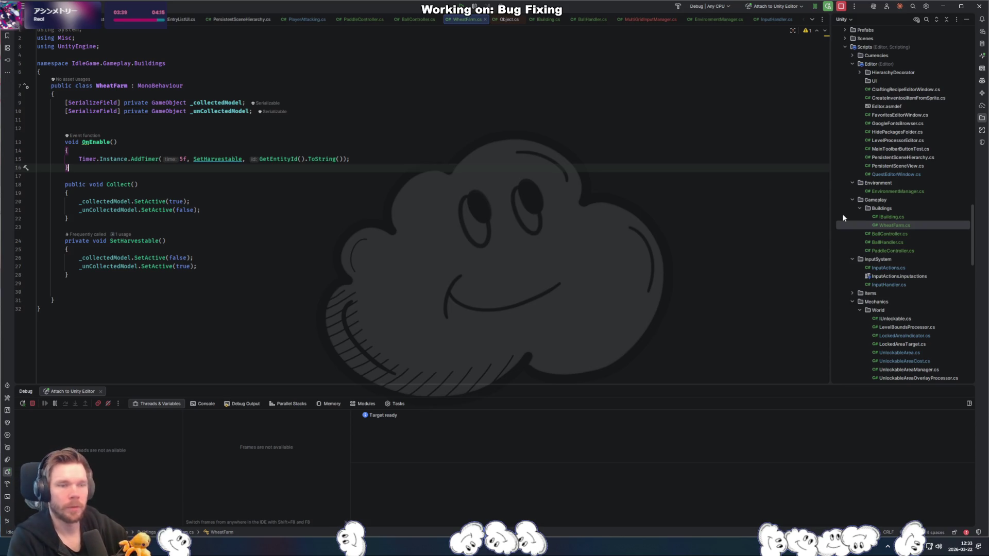
{"action": "key", "text": "Return"}
{"action": "key", "text": "Return"}
- Add an OnDisable method that calls RemoveTimer
{"action": "type", "text": "void OnDisabl"}
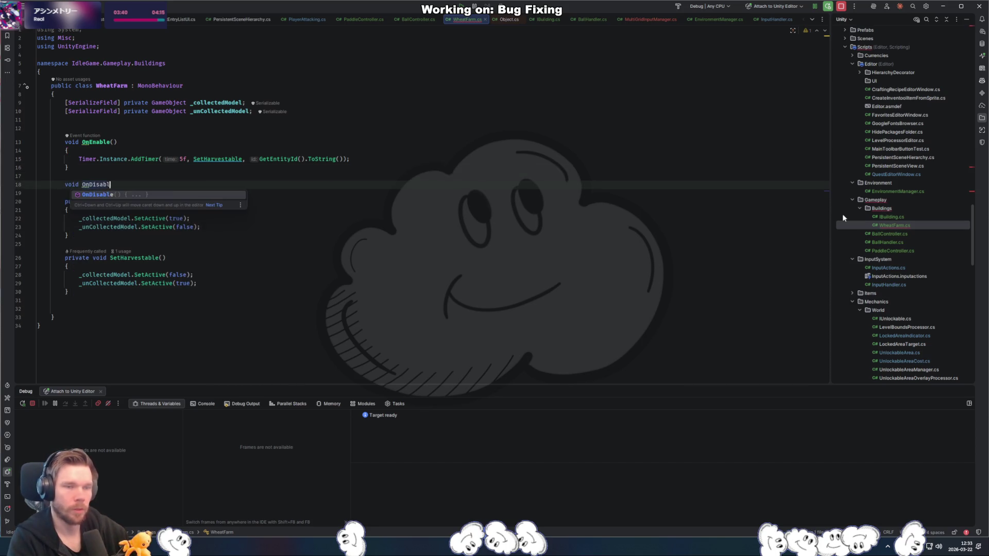
{"action": "key", "text": "Return"}
{"action": "key", "text": "Tab"}
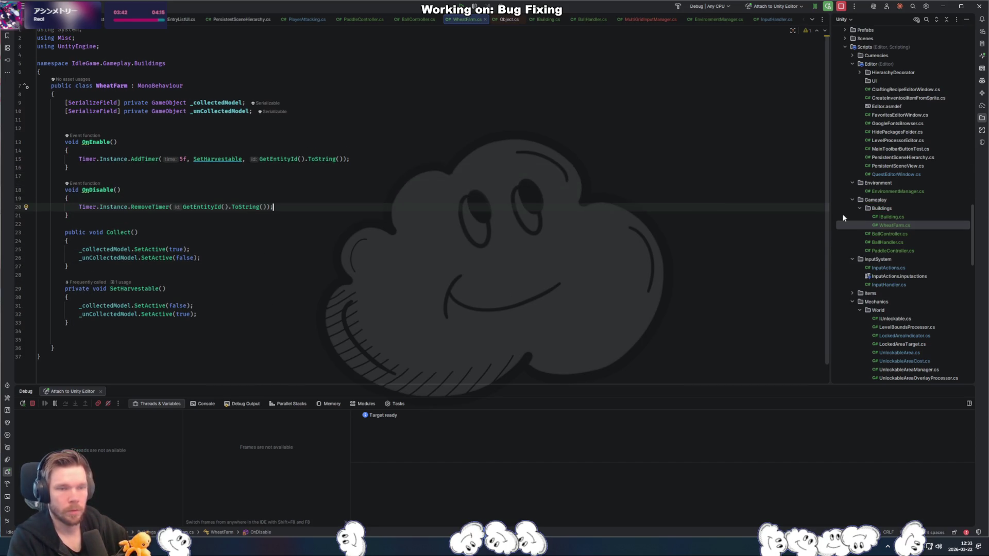
{"action": "key", "text": "Down"}
{"action": "key", "text": "Down"}
{"action": "key", "text": "Down"}
{"action": "key", "text": "Up"}
{"action": "key", "text": "Up"}
{"action": "key", "text": "Up"}
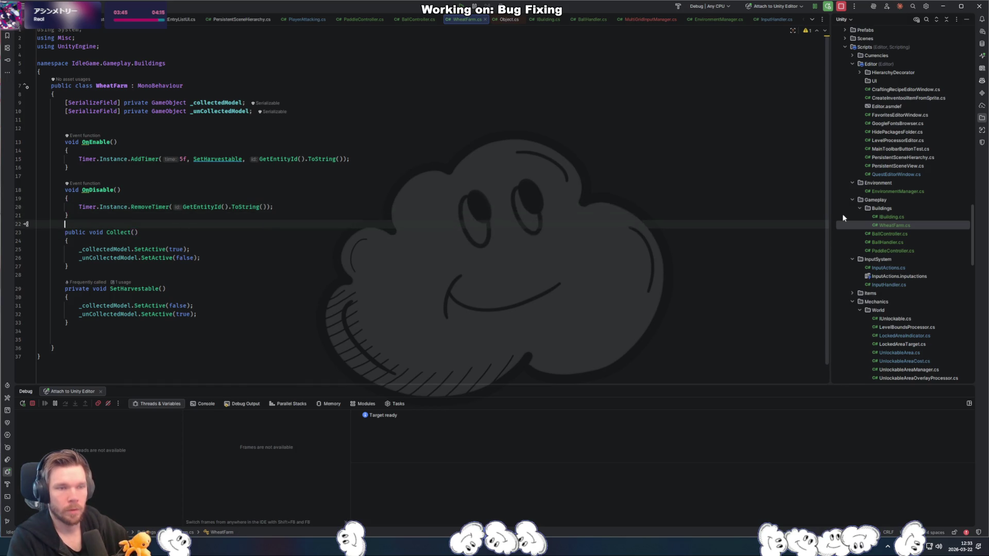
- Declare a private string _entityIdString field
{"action": "key", "text": "Return"}
{"action": "type", "text": "private "}
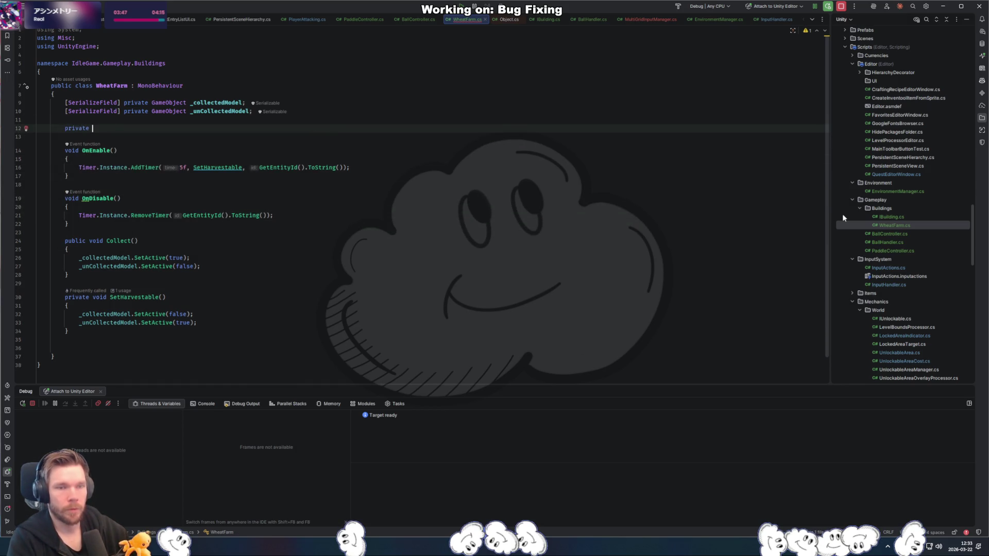
{"action": "type", "text": "s"}
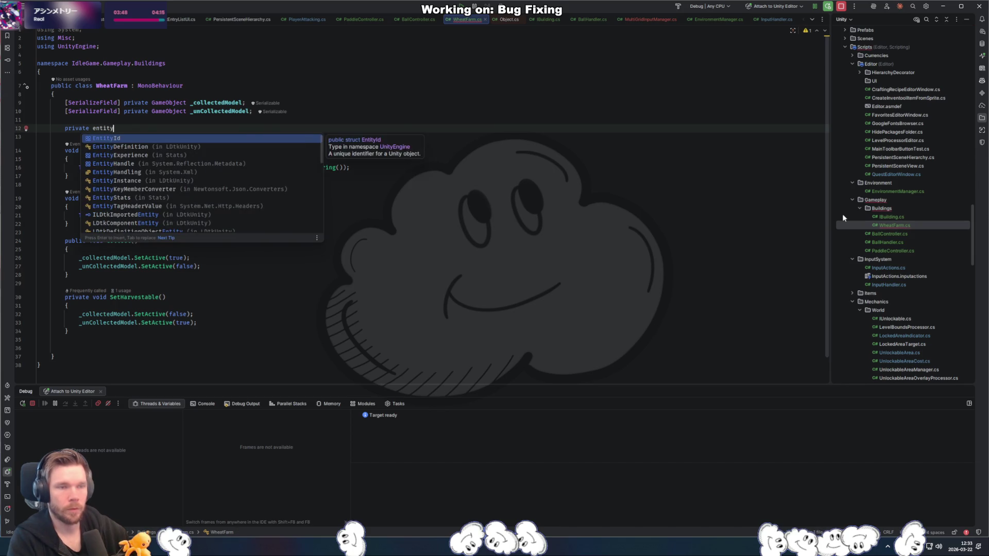
{"action": "type", "text": "tr"}
{"action": "key", "text": "Return"}
{"action": "type", "text": "_entityIdString;"}
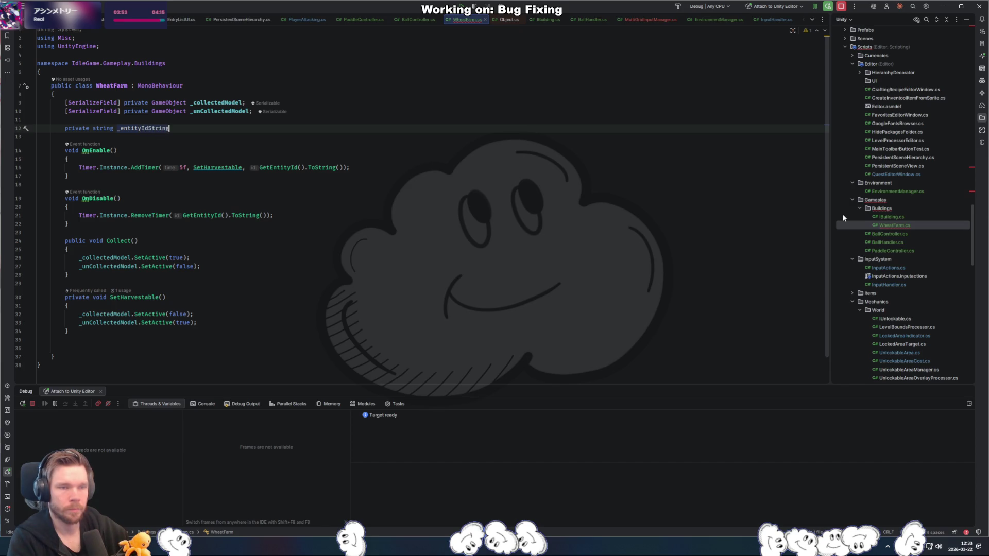
{"action": "key", "text": "Down"}
- Add an Awake method assigning _entityIdString = GetEntityId().ToString();
{"action": "key", "text": "Return"}
{"action": "type", "text": "private a"}
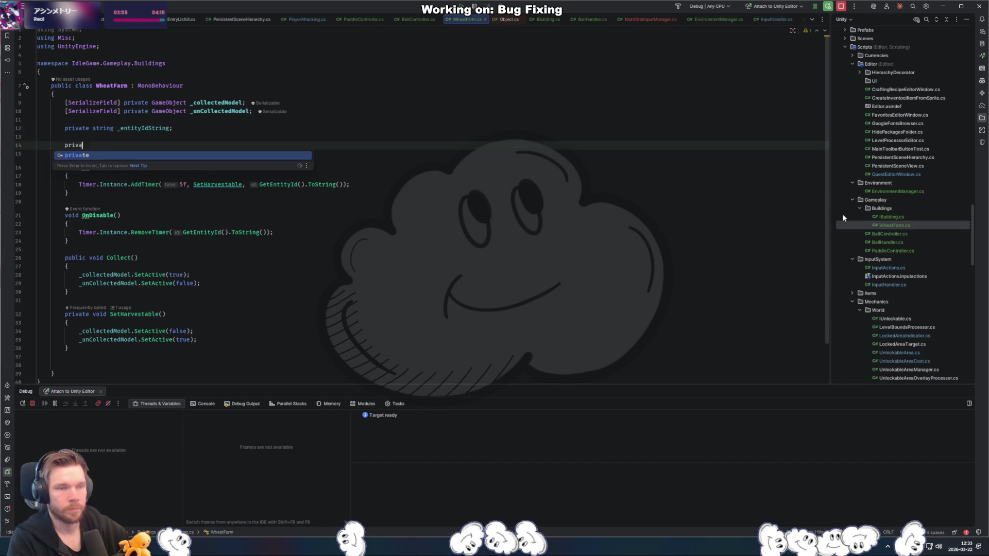
{"action": "key", "text": "Return"}
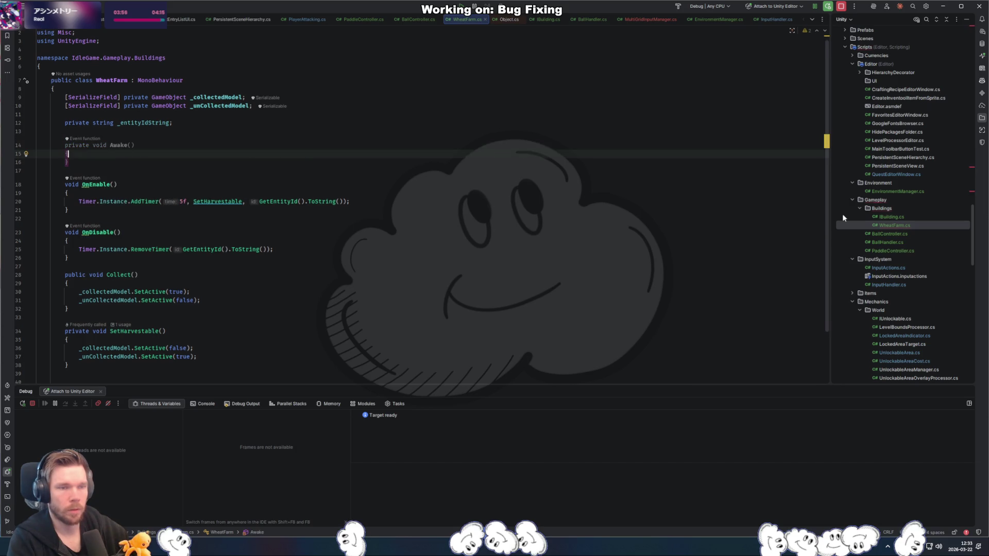
{"action": "type", "text": "_e"}
{"action": "key", "text": "Return"}
{"action": "type", "text": "= Get"}
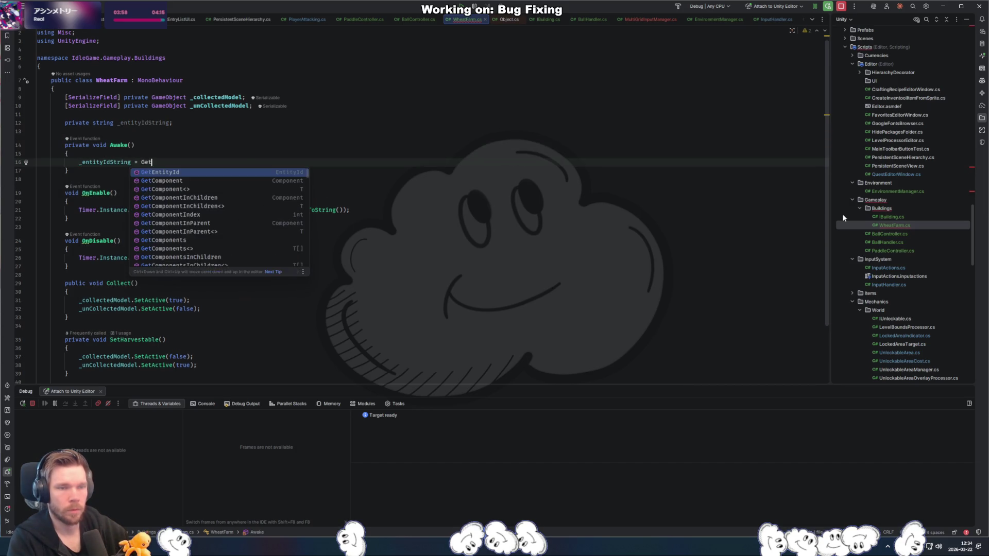
{"action": "key", "text": "Return"}
{"action": "type", "text": ".To"}
{"action": "key", "text": "Return"}
{"action": "type", "text": ";"}
{"action": "key", "text": "Up"}
{"action": "key", "text": "Up"}
{"action": "key", "text": "Up"}
{"action": "key", "text": "ctrl+Left"}
- Replace GetEntityId().ToString() in OnDisable's RemoveTimer call with _entityIdString
{"action": "left_click", "coordinate": [333, 209]}
{"action": "key", "text": "BackSpace"}
{"action": "key", "text": "BackSpace"}
{"action": "key", "text": "BackSpace"}
{"action": "key", "text": "BackSpace"}
{"action": "key", "text": "BackSpace"}
{"action": "key", "text": "BackSpace"}
{"action": "type", "text": "_entity"}
{"action": "key", "text": "Return"}
{"action": "key", "text": "BackSpace"}
{"action": "key", "text": "BackSpace"}
{"action": "left_click", "coordinate": [224, 258]}
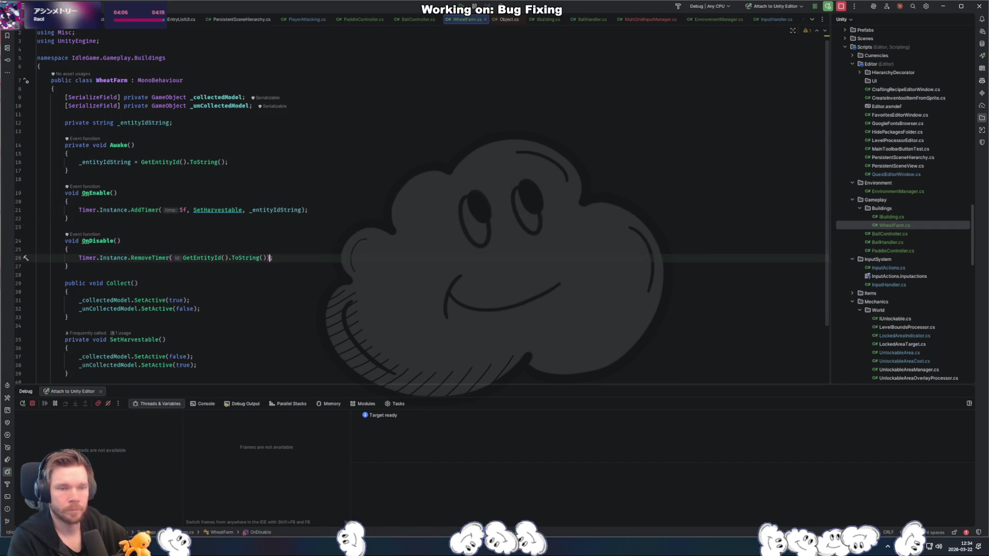
{"action": "key", "text": "ctrl+w"}
{"action": "key", "text": "ctrl+w"}
{"action": "key", "text": "ctrl+w"}
{"action": "type", "text": "_entity"}
{"action": "key", "text": "Return"}
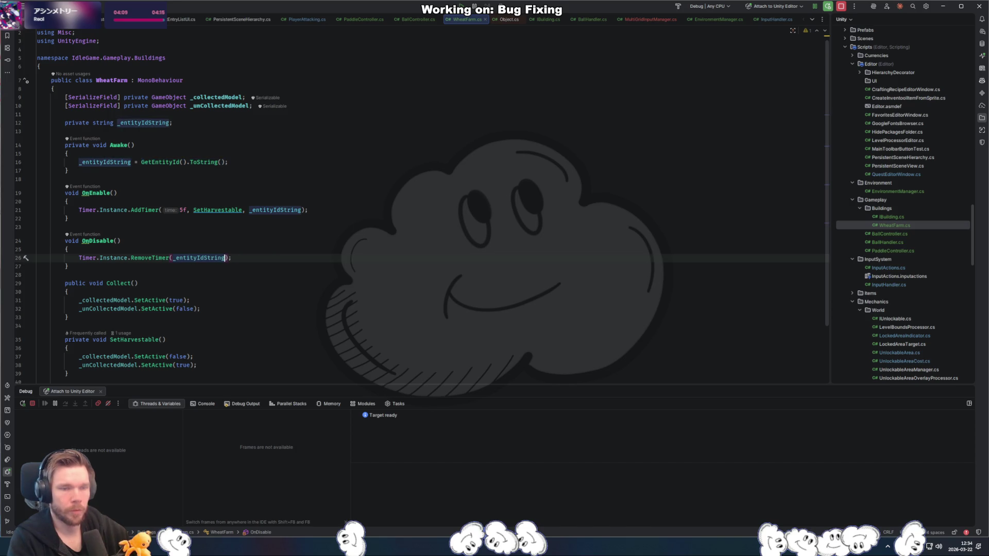
{"action": "left_click", "coordinate": [365, 209]}
{"action": "scroll", "coordinate": [365, 206], "scroll_direction": "down", "scroll_amount": 3}
{"action": "left_click", "coordinate": [362, 211]}
{"action": "left_click", "coordinate": [265, 227]}
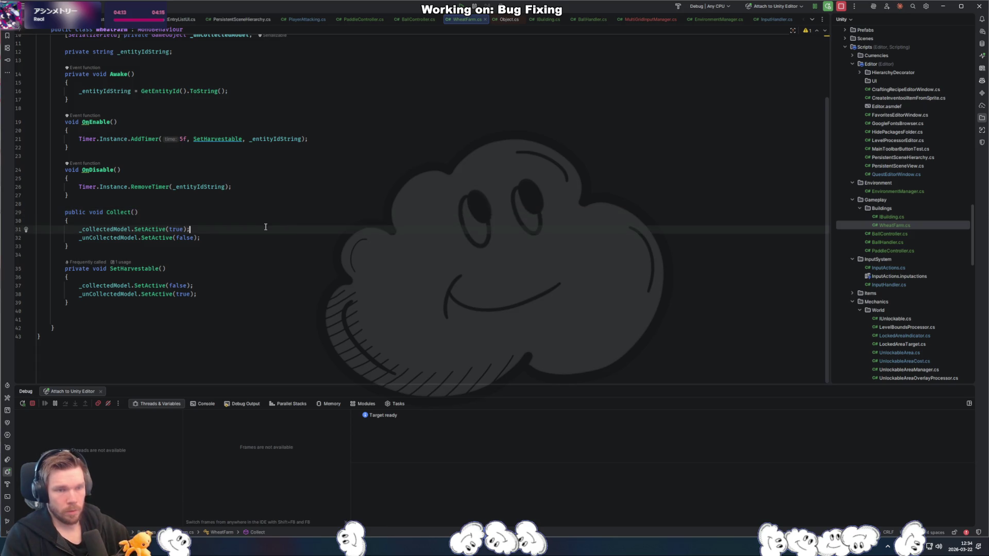
- Insert a blank line inside Awake after the _entityIdString assignment
{"action": "scroll", "coordinate": [259, 234], "scroll_direction": "up", "scroll_amount": 3}
{"action": "left_click", "coordinate": [303, 170]}
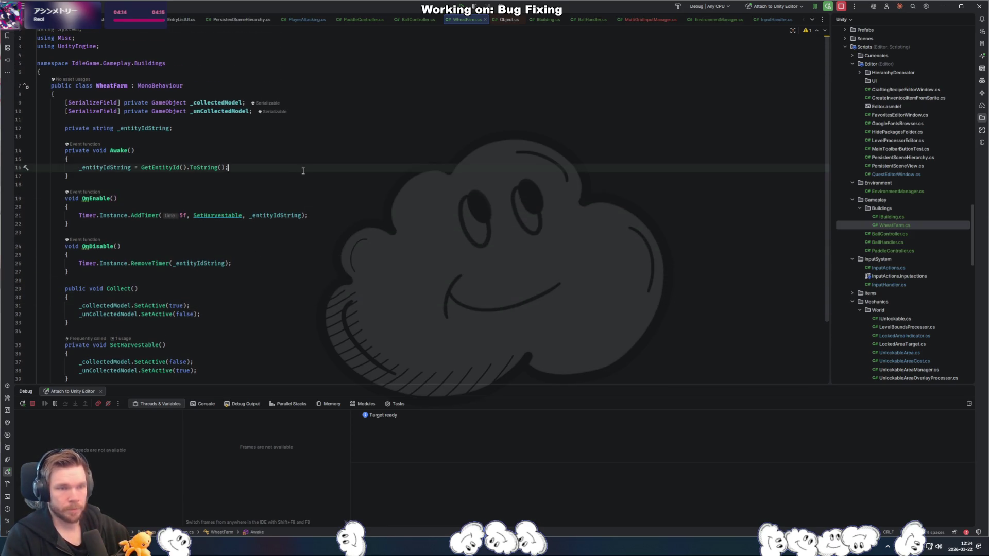
{"action": "left_click", "coordinate": [219, 247]}
{"action": "left_click", "coordinate": [330, 216]}
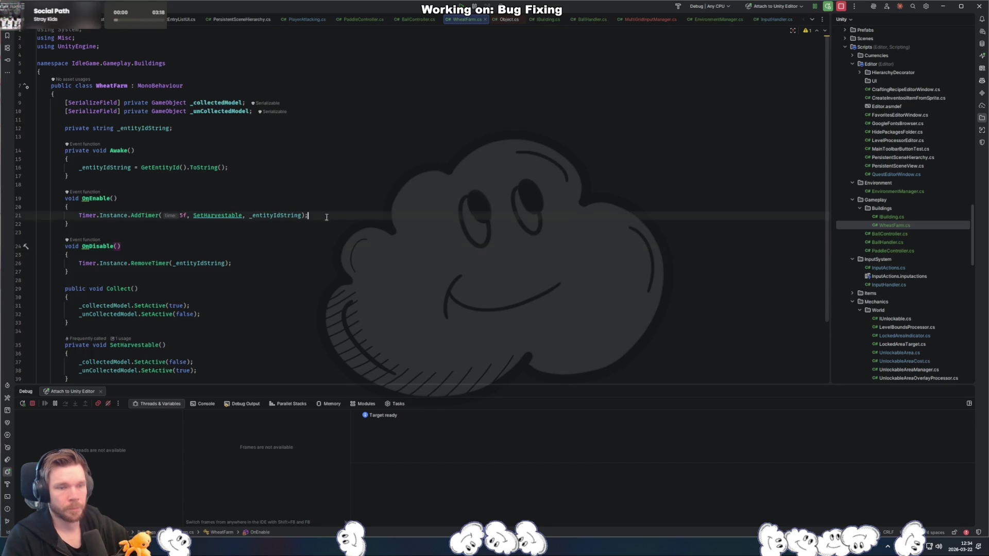
{"action": "left_click", "coordinate": [294, 141]}
{"action": "left_click", "coordinate": [257, 170]}
{"action": "key", "text": "Return"}
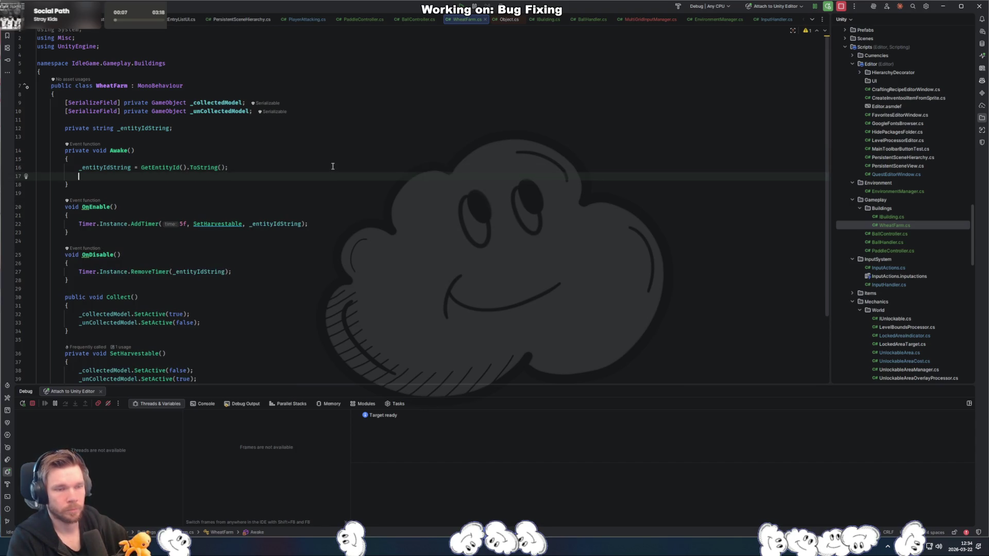
- Add an empty private void SetHarvested() method below SetHarvestable
{"action": "scroll", "coordinate": [280, 246], "scroll_direction": "down", "scroll_amount": 2}
{"action": "left_click", "coordinate": [170, 340]}
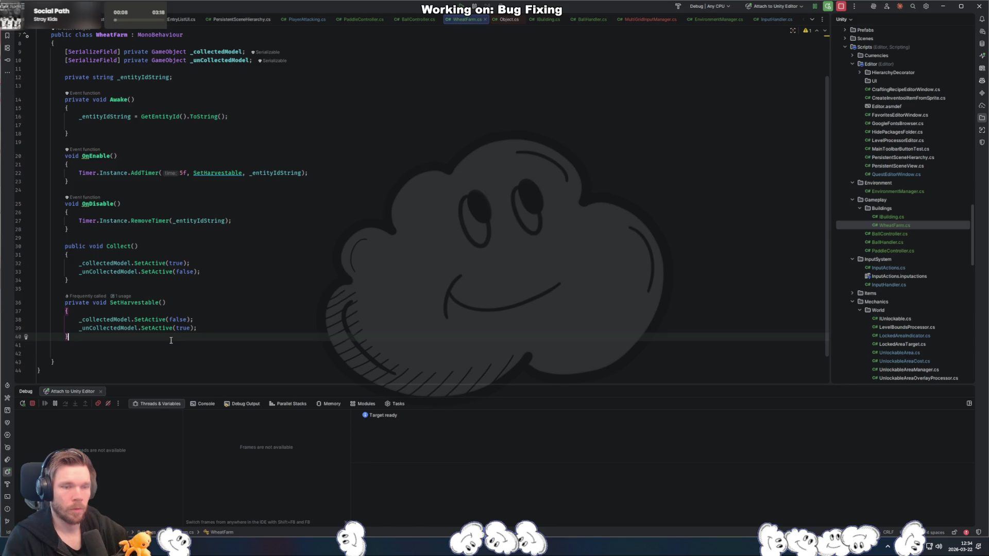
{"action": "key", "text": "Return"}
{"action": "key", "text": "Return"}
{"action": "type", "text": "privaet void"}
{"action": "key", "text": "BackSpace"}
{"action": "key", "text": "BackSpace"}
{"action": "key", "text": "BackSpace"}
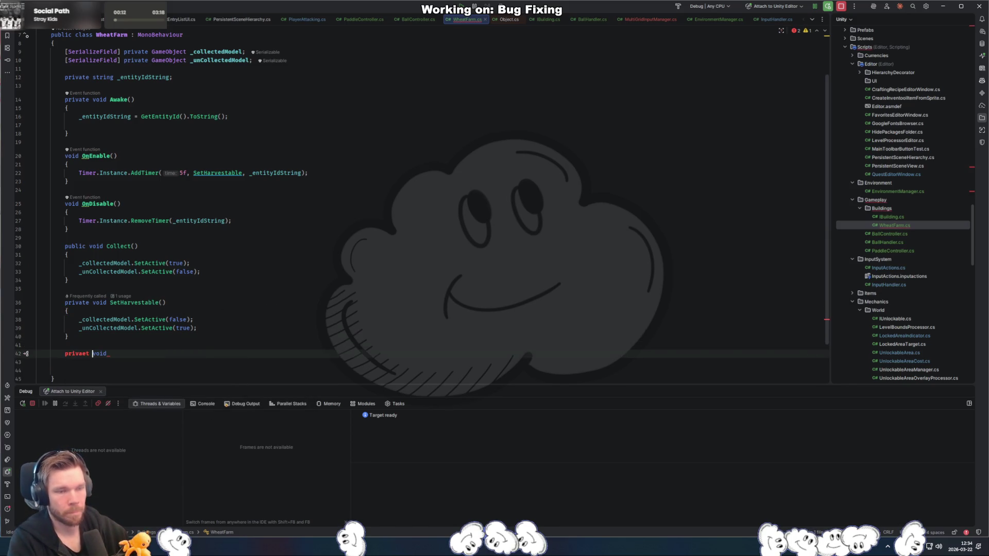
{"action": "type", "text": "ate void Set"}
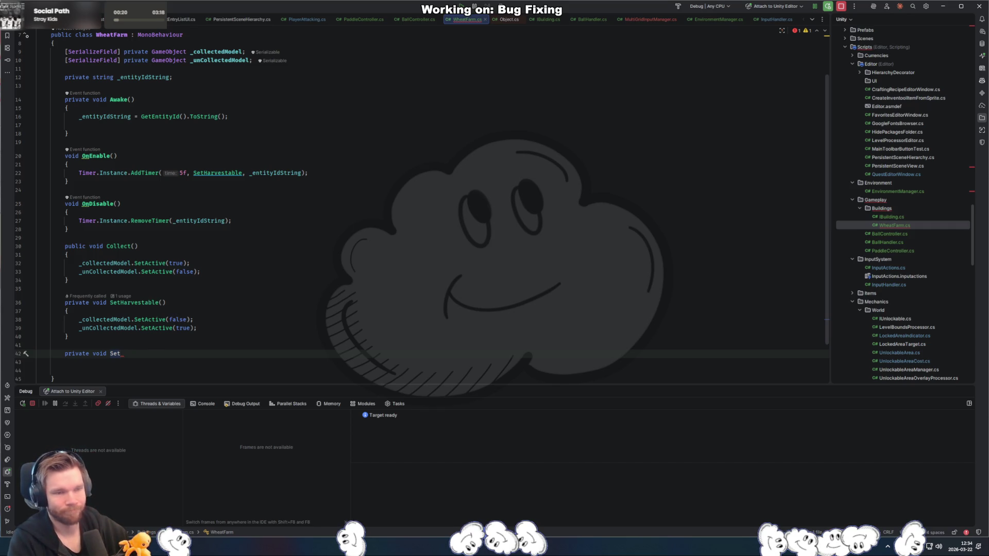
{"action": "type", "text": "Harvested()"}
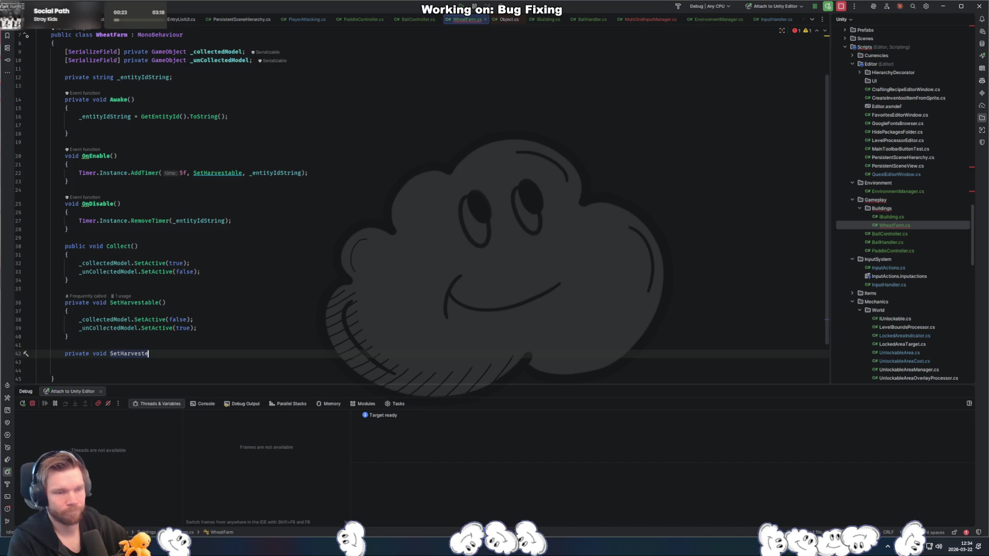
{"action": "key", "text": "Return"}
{"action": "type", "text": "{"}
{"action": "key", "text": "Return"}
- Move the two SetActive lines from Collect() into SetHarvested()
{"action": "left_click_drag", "start_coordinate": [201, 271], "coordinate": [229, 255]}
{"action": "key", "text": "ctrl+x"}
{"action": "scroll", "coordinate": [230, 255], "scroll_direction": "down", "scroll_amount": 2}
{"action": "left_click", "coordinate": [129, 294]}
{"action": "key", "text": "ctrl+v"}
- Call SetHarvested(); inside Collect()
{"action": "left_click", "coordinate": [177, 195]}
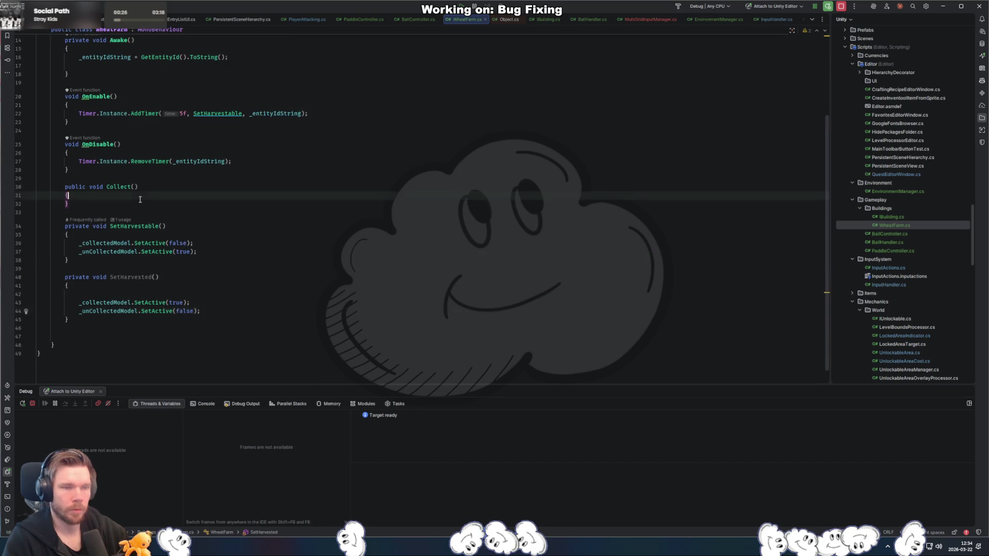
{"action": "key", "text": "Return"}
{"action": "type", "text": "SetHarvestable();"}
{"action": "key", "text": "ctrl+z"}
{"action": "type", "text": "SetHarvested();"}
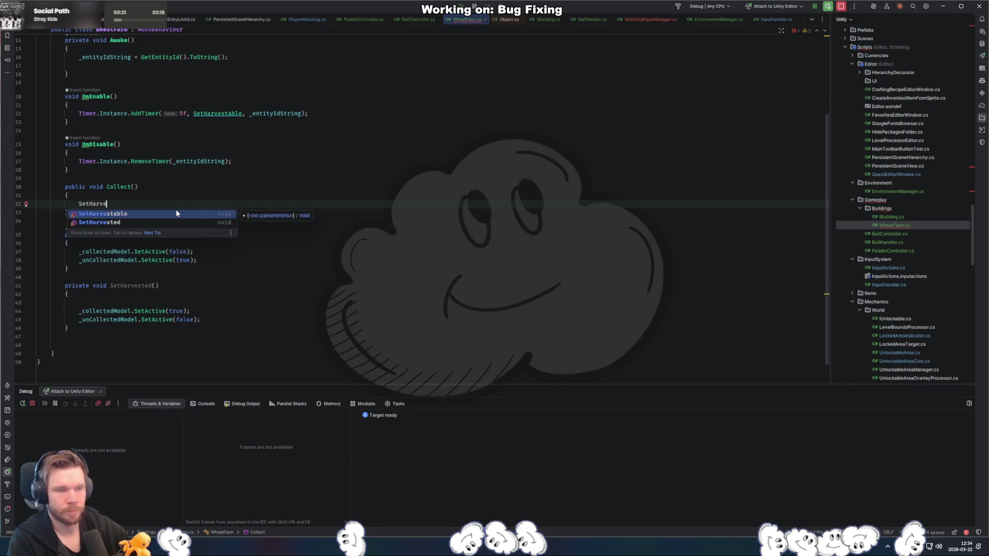
{"action": "key", "text": "Escape"}
- Add Debug.Log("Collecting wheat from farm") above the SetHarvested() call and return to Unity
{"action": "key", "text": "Up"}
{"action": "key", "text": "Return"}
{"action": "type", "text": "Debug"}
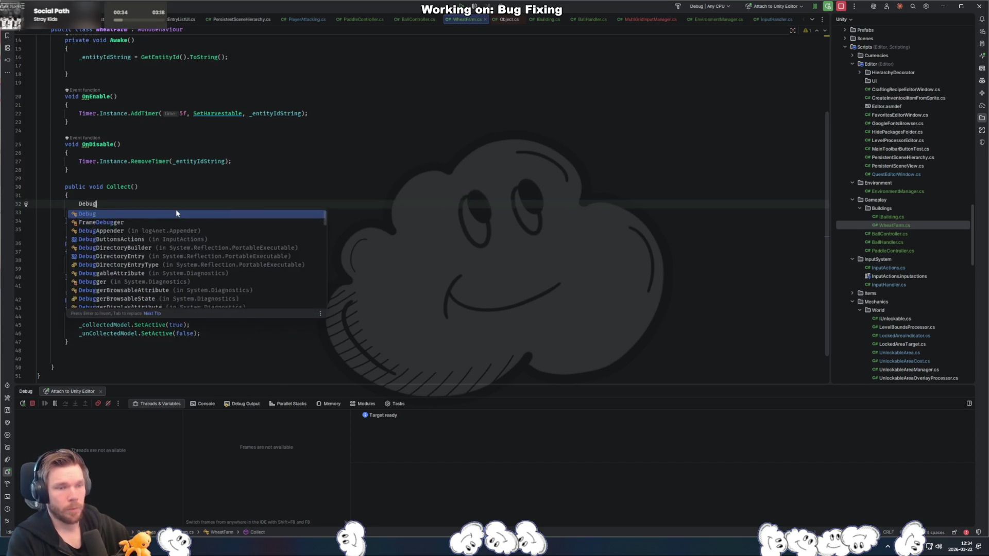
{"action": "type", "text": ".Log(\"Collecting wheat from farm"}
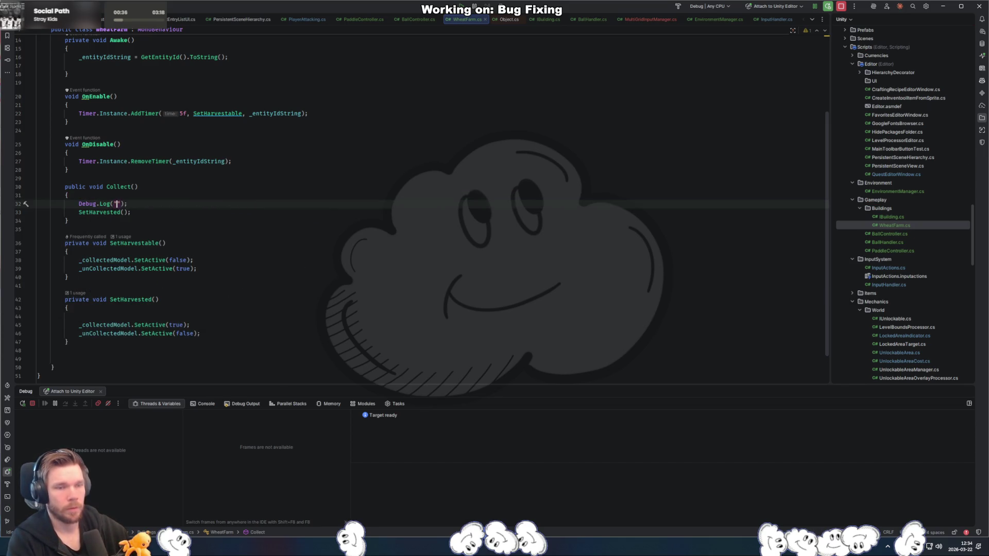
{"action": "key", "text": "End"}
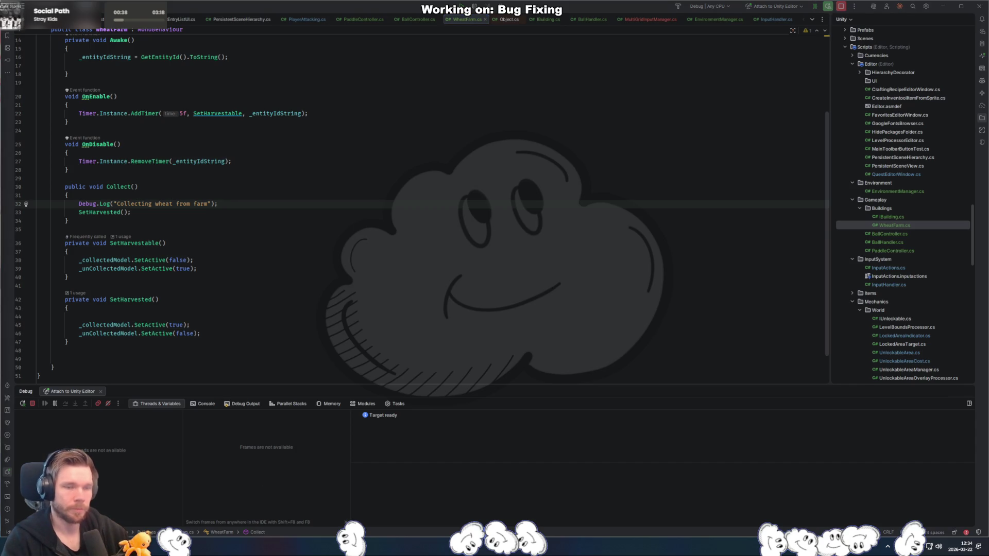
{"action": "key", "text": "alt+Tab"}
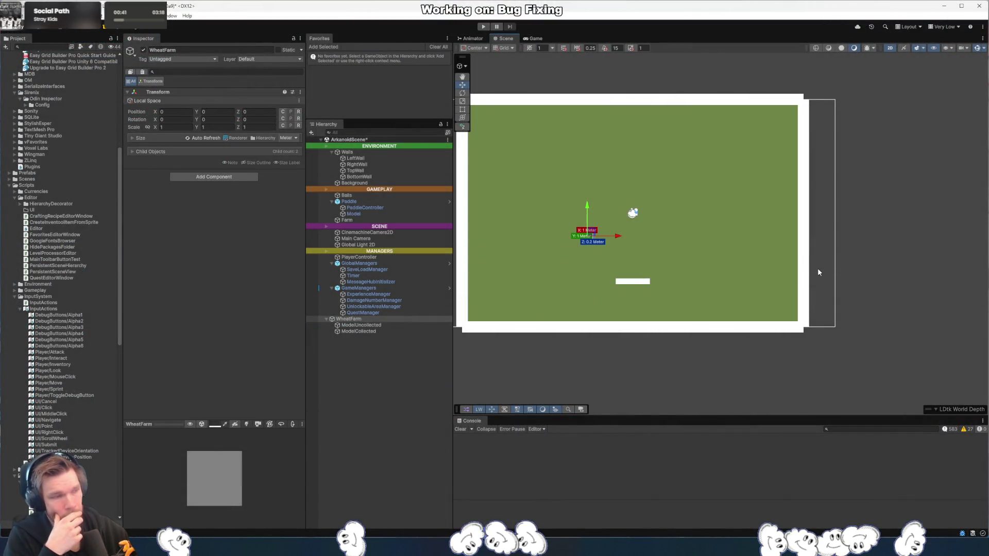
- Remove ModelUncollected's Box Collider 2D via Remove Component, then bring up the design document
{"action": "left_click", "coordinate": [356, 325]}
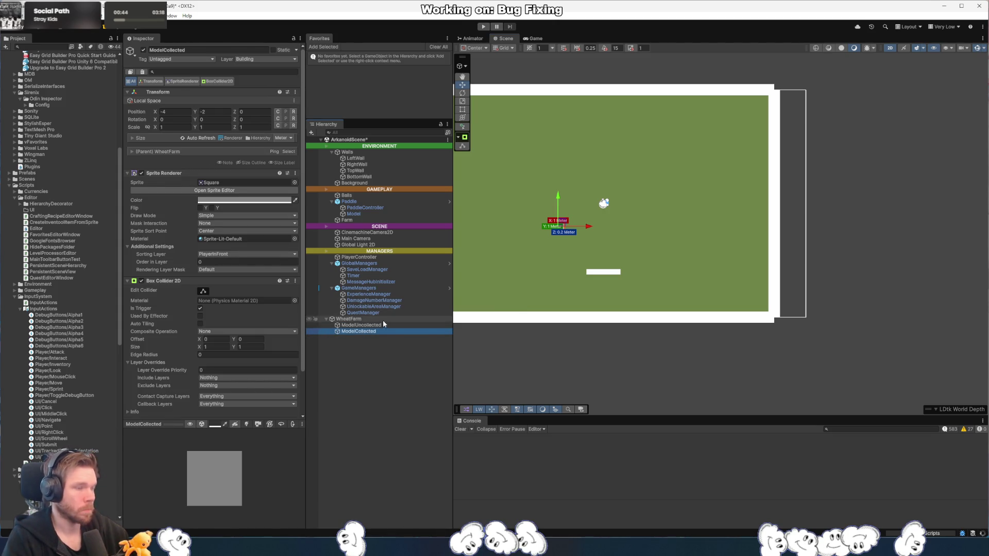
{"action": "left_click", "coordinate": [295, 281]}
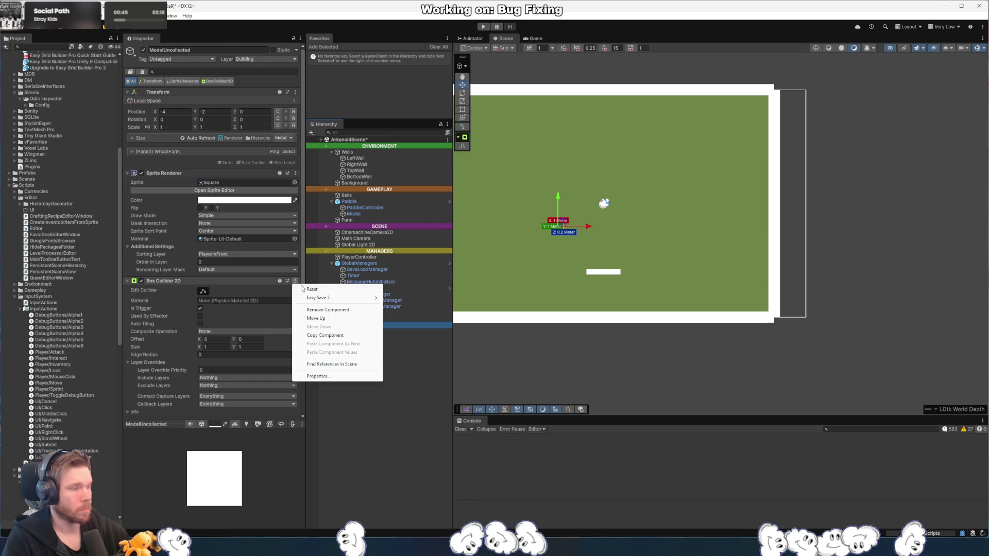
{"action": "left_click", "coordinate": [338, 311]}
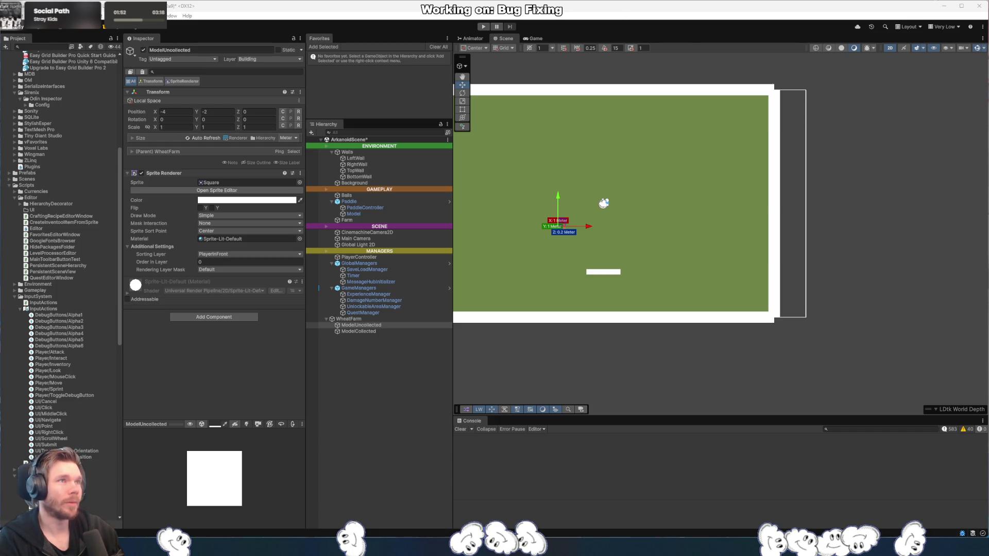
{"action": "key", "text": "alt+Tab"}
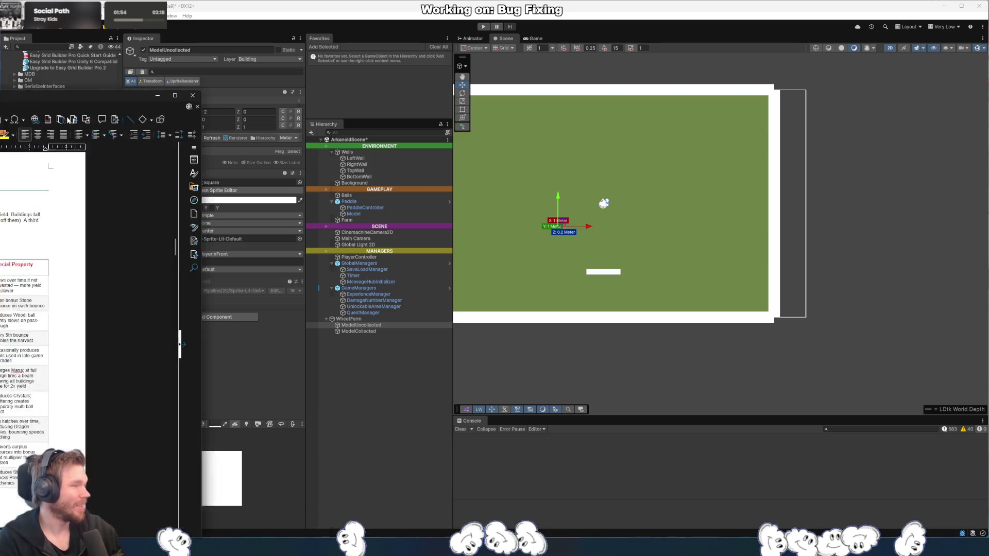
- Move the Writer window left and select the Base Gold/sec header and Wheat Farm cells
{"action": "left_click_drag", "start_coordinate": [706, 55], "coordinate": [672, 52]}
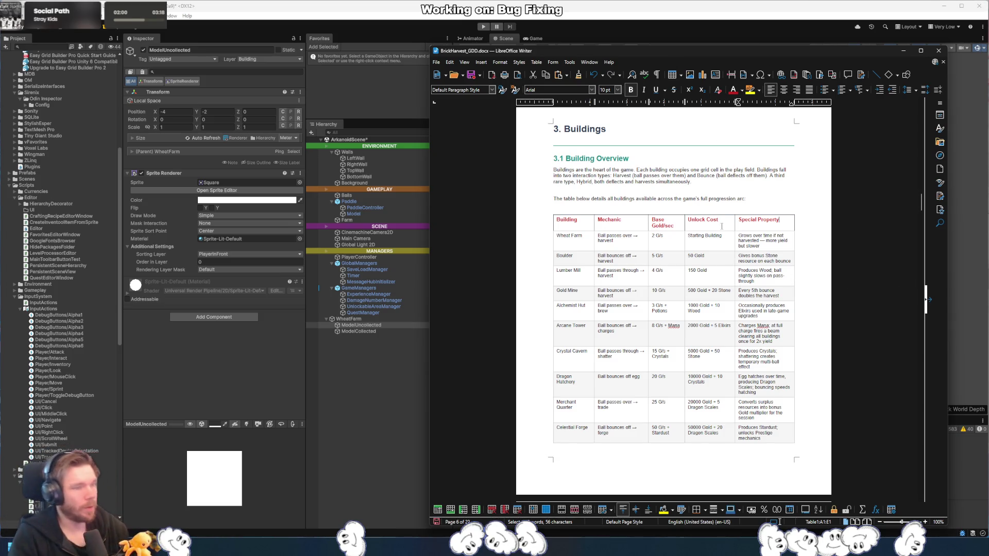
{"action": "left_click", "coordinate": [745, 251]}
{"action": "triple_click", "coordinate": [678, 224]}
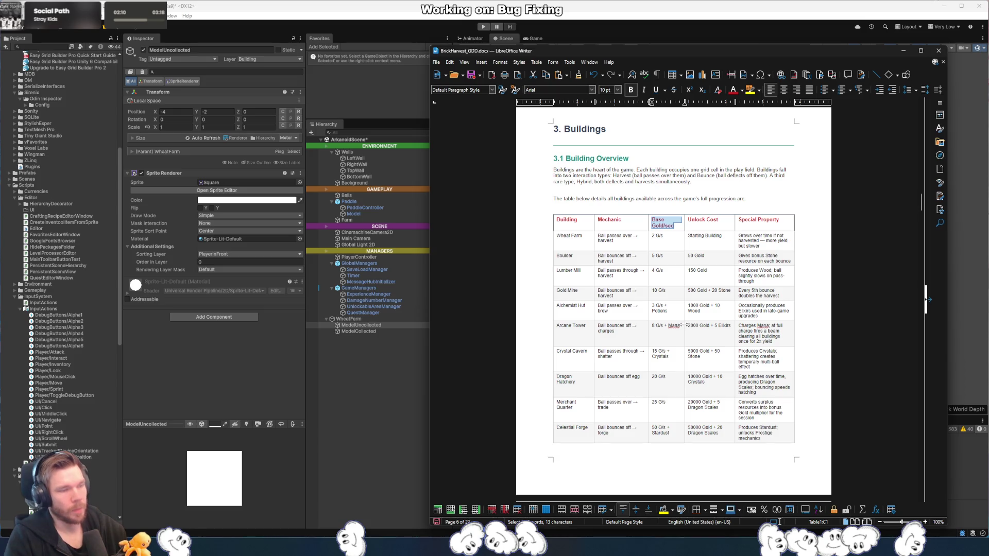
{"action": "left_click", "coordinate": [766, 247]}
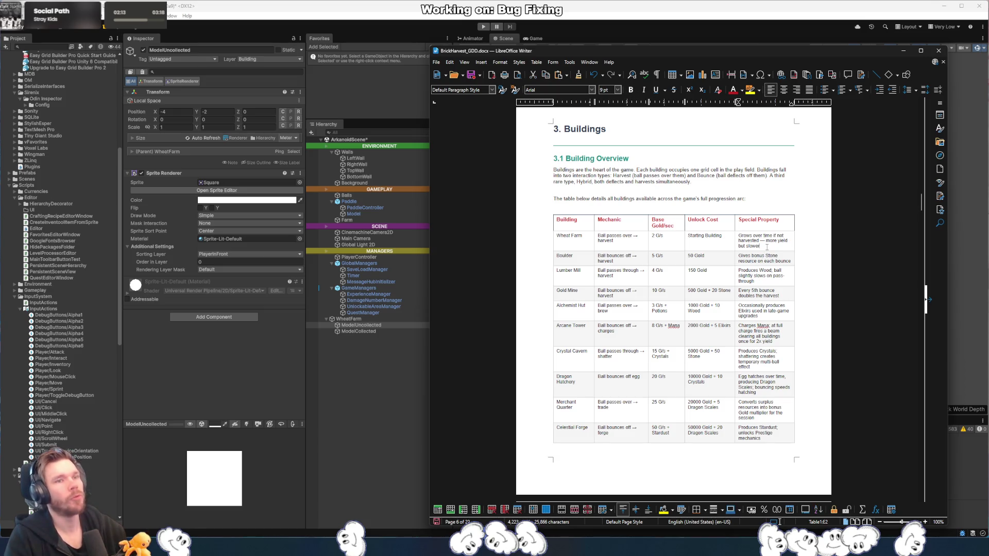
{"action": "left_click_drag", "start_coordinate": [756, 246], "coordinate": [734, 237]}
{"action": "left_click", "coordinate": [734, 238]}
- Paste the column headings into the empty header row of the Prestige Perks table
{"action": "scroll", "coordinate": [770, 240], "scroll_direction": "down", "scroll_amount": 10}
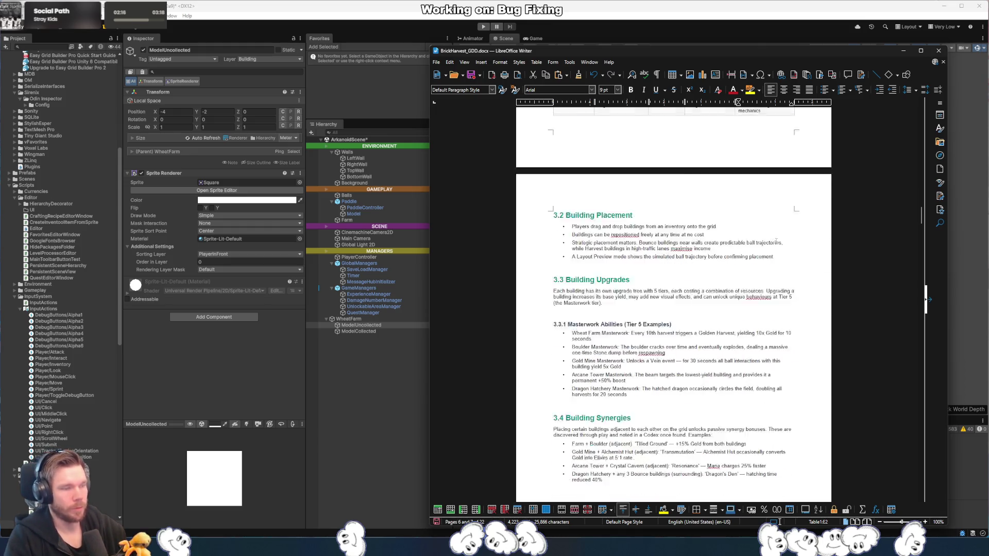
{"action": "scroll", "coordinate": [770, 240], "scroll_direction": "down", "scroll_amount": 15}
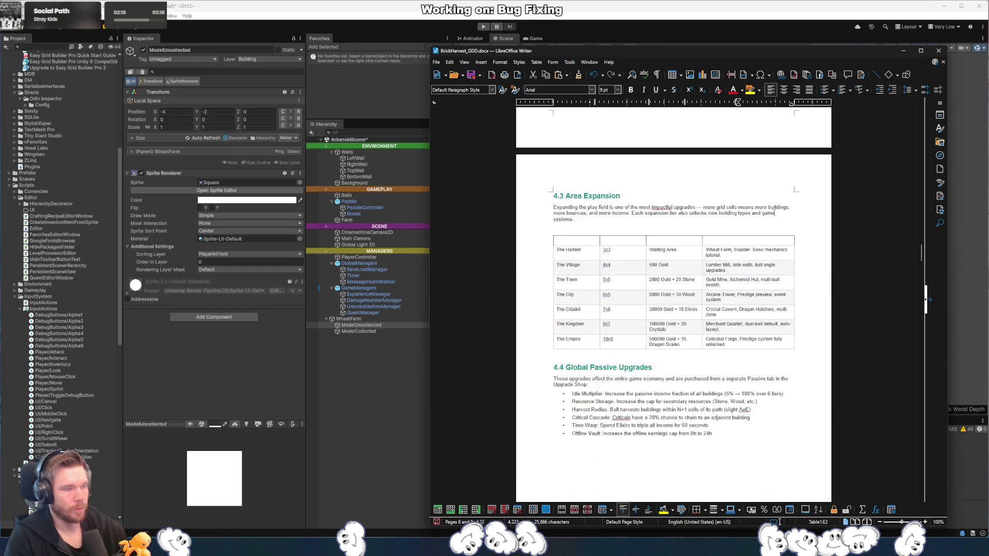
{"action": "scroll", "coordinate": [770, 213], "scroll_direction": "down", "scroll_amount": 15}
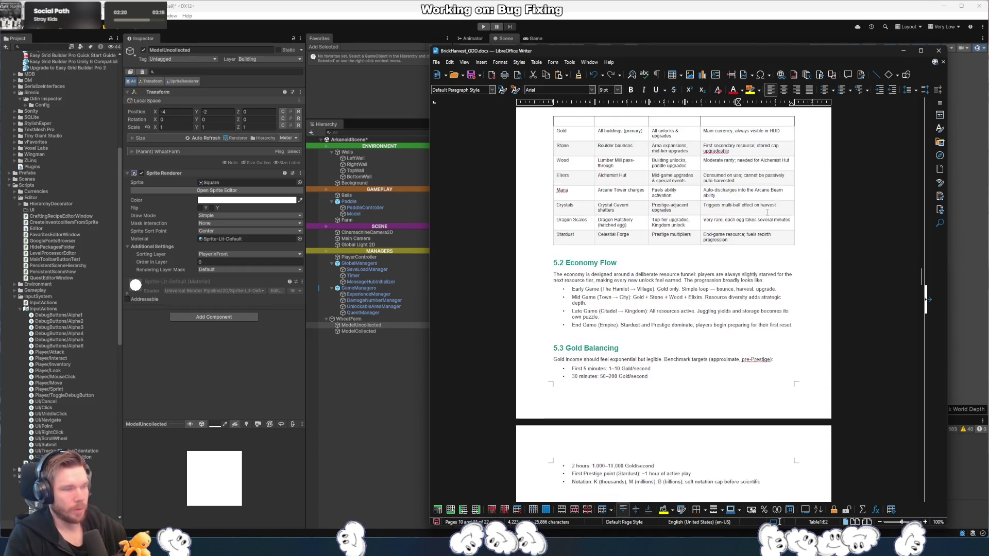
{"action": "scroll", "coordinate": [766, 212], "scroll_direction": "down", "scroll_amount": 5}
{"action": "left_click_drag", "start_coordinate": [922, 301], "coordinate": [921, 320]}
{"action": "left_click_drag", "start_coordinate": [788, 179], "coordinate": [569, 179]}
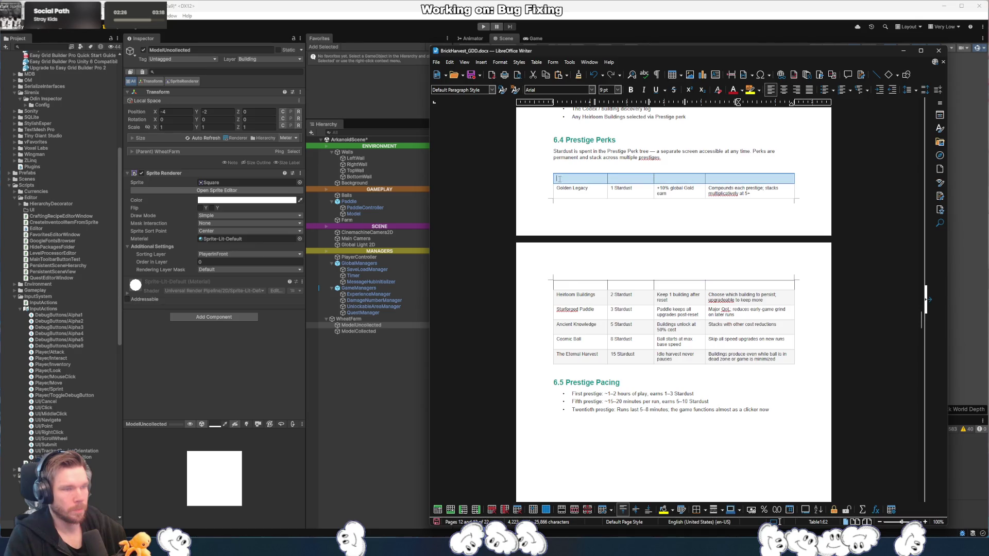
{"action": "key", "text": "ctrl+v"}
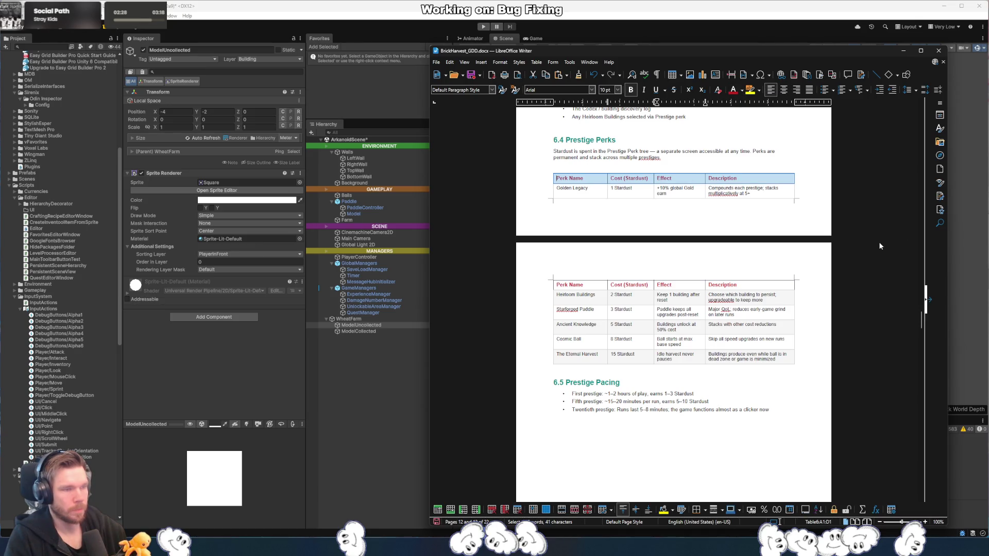
{"action": "key", "text": "Down"}
{"action": "key", "text": "Down"}
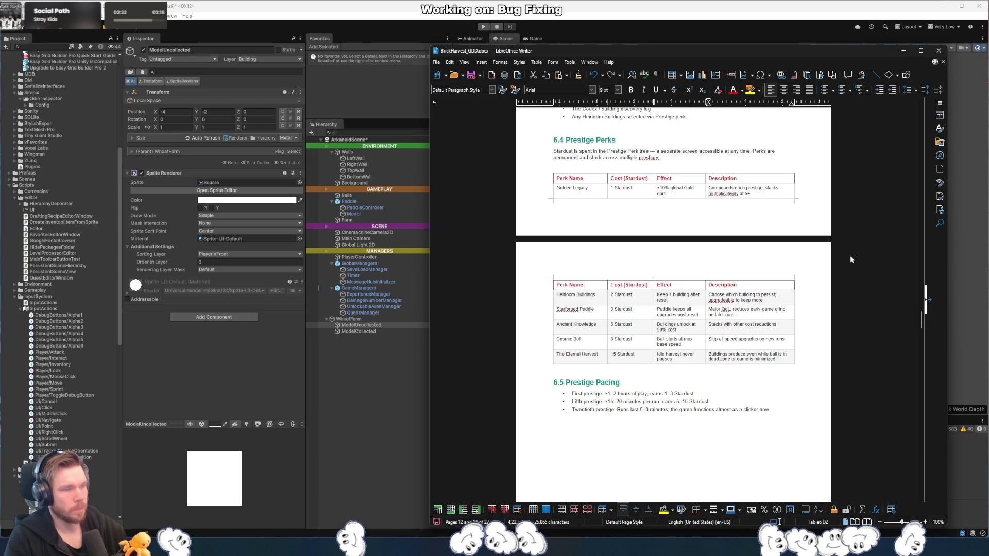
- Scroll through the document past the table of contents
{"action": "scroll", "coordinate": [850, 259], "scroll_direction": "down", "scroll_amount": 15}
{"action": "mouse_move", "coordinate": [920, 342]}
{"action": "left_mouse_down"}
{"action": "mouse_move", "coordinate": [912, 431]}
{"action": "mouse_move", "coordinate": [896, 309]}
{"action": "mouse_move", "coordinate": [918, 121]}
{"action": "left_mouse_up"}
{"action": "scroll", "coordinate": [791, 210], "scroll_direction": "down", "scroll_amount": 4}
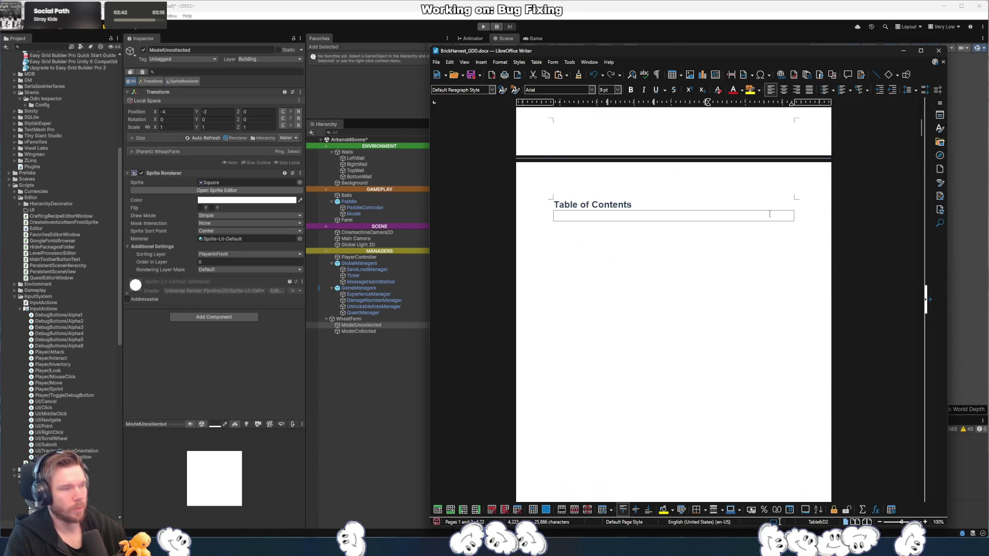
{"action": "left_click", "coordinate": [767, 215]}
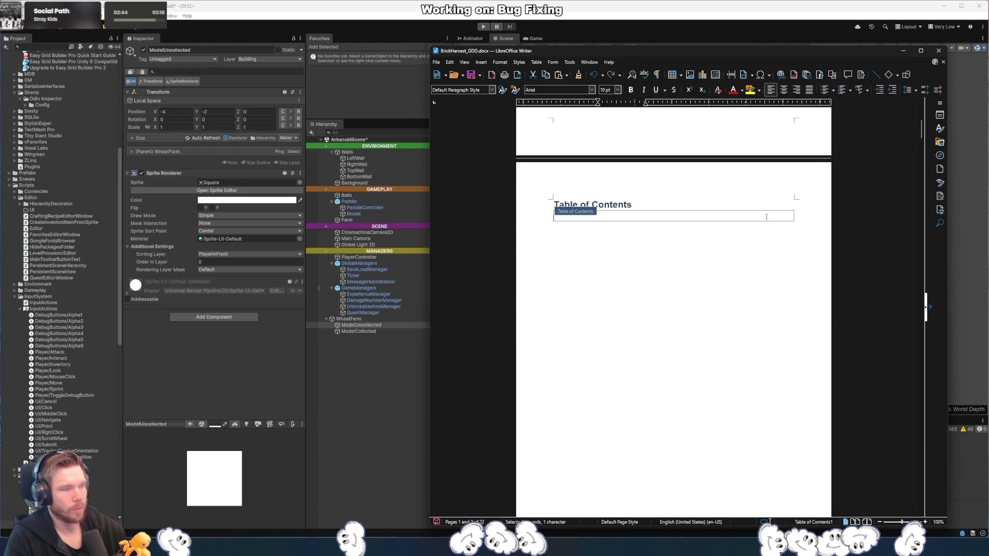
{"action": "scroll", "coordinate": [852, 227], "scroll_direction": "down", "scroll_amount": 15}
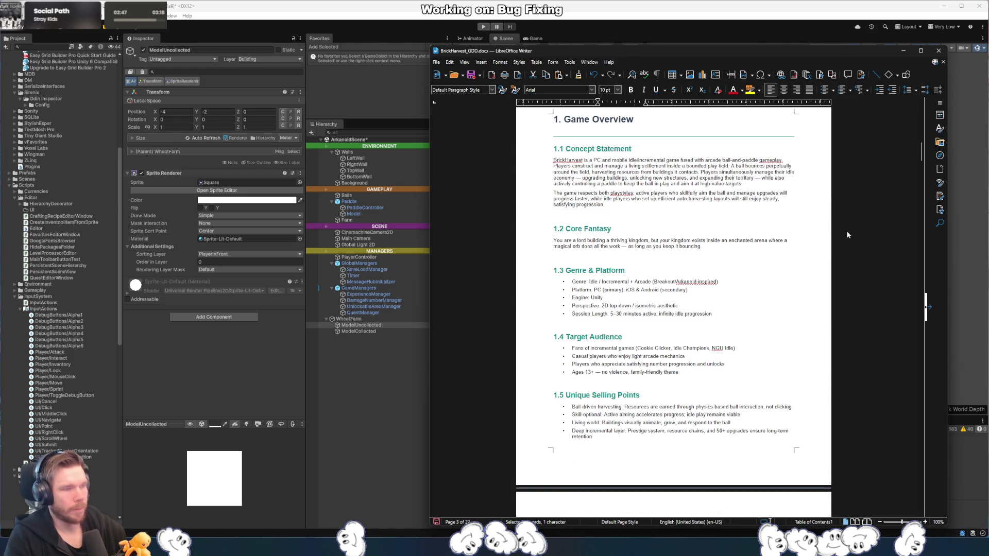
{"action": "left_click_drag", "start_coordinate": [917, 158], "coordinate": [931, 217]}
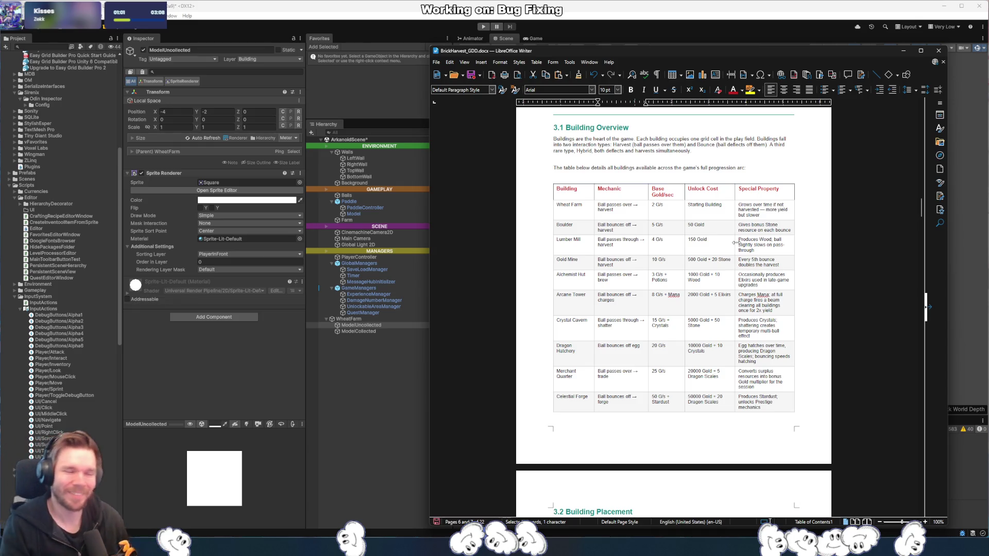
- Minimize LibreOffice Writer with Super+Down to reveal the Unity Editor
{"action": "key", "text": "super+Down"}
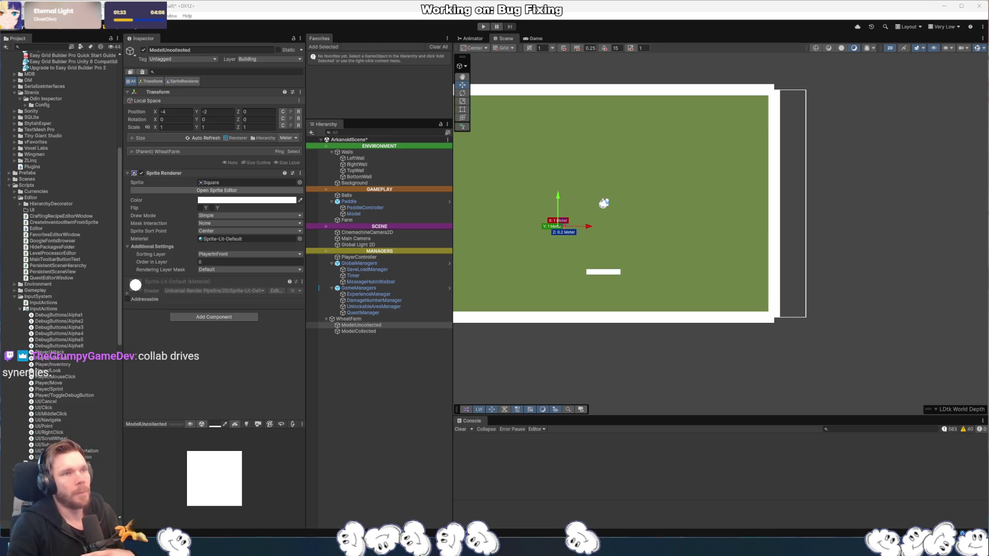
- Select WheatFarm and add the Wheat Farm script component by searching 'wh'
{"action": "mouse_move", "coordinate": [706, 276]}
{"action": "left_mouse_down"}
{"action": "mouse_move", "coordinate": [806, 299]}
{"action": "mouse_move", "coordinate": [812, 276]}
{"action": "left_mouse_up"}
{"action": "scroll", "coordinate": [834, 274], "scroll_direction": "down", "scroll_amount": 1}
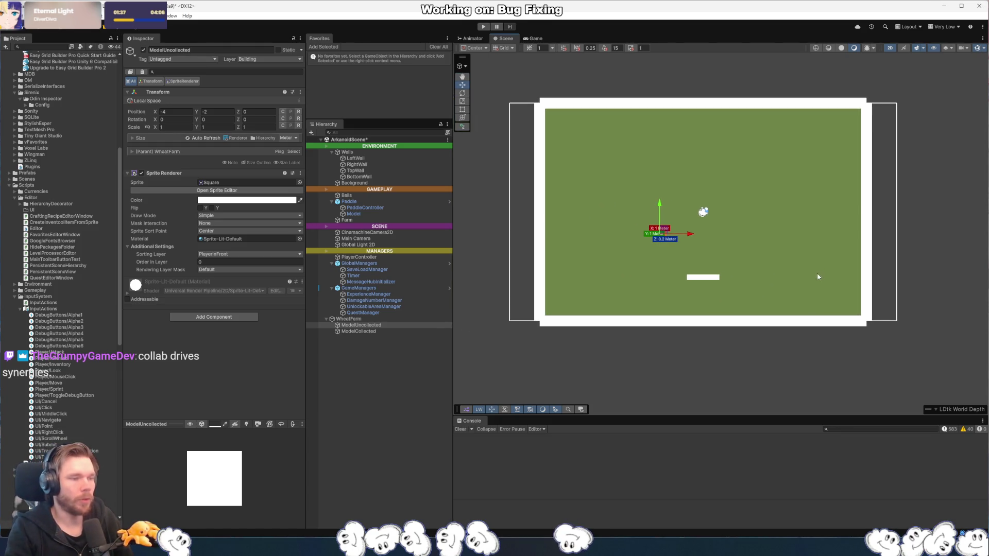
{"action": "left_click", "coordinate": [384, 363]}
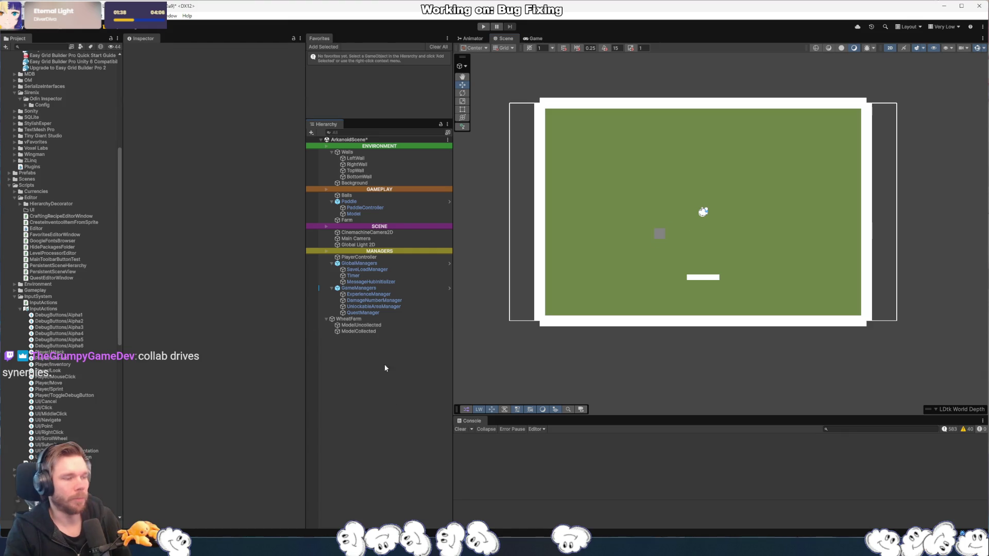
{"action": "left_click_drag", "start_coordinate": [360, 312], "coordinate": [368, 320]}
{"action": "left_click", "coordinate": [369, 319]}
{"action": "left_click", "coordinate": [233, 177]}
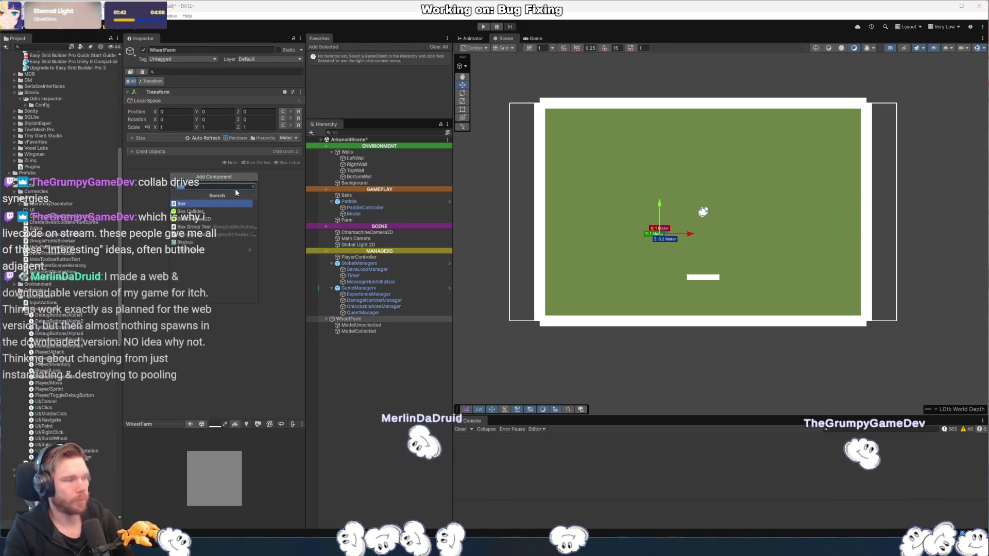
{"action": "type", "text": "wh"}
{"action": "key", "text": "Down"}
{"action": "key", "text": "Down"}
{"action": "key", "text": "Return"}
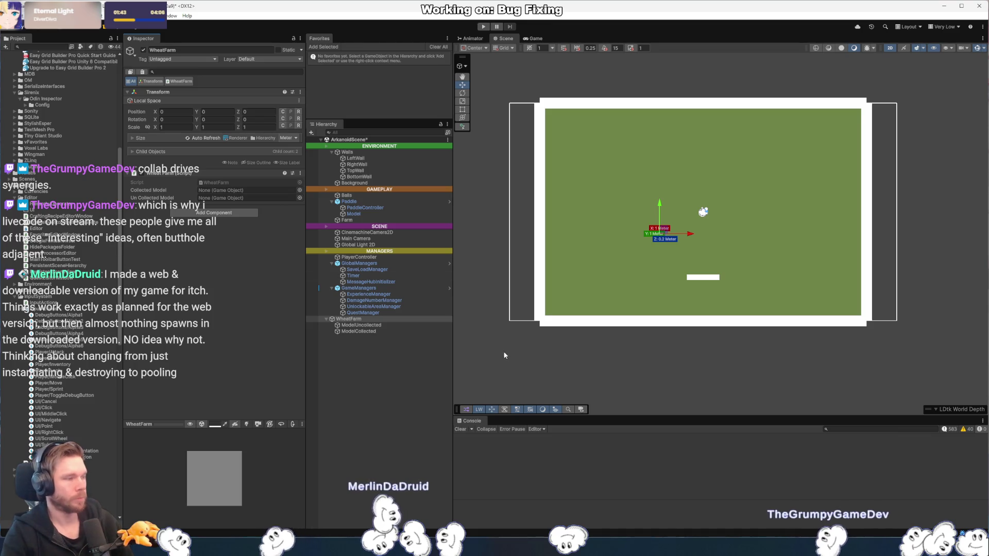
- Assign ModelUncollected and ModelCollected to the script's Un Collected Model and Collected Model fields
{"action": "mouse_move", "coordinate": [360, 325]}
{"action": "left_mouse_down"}
{"action": "mouse_move", "coordinate": [288, 206]}
{"action": "mouse_move", "coordinate": [247, 198]}
{"action": "left_mouse_up"}
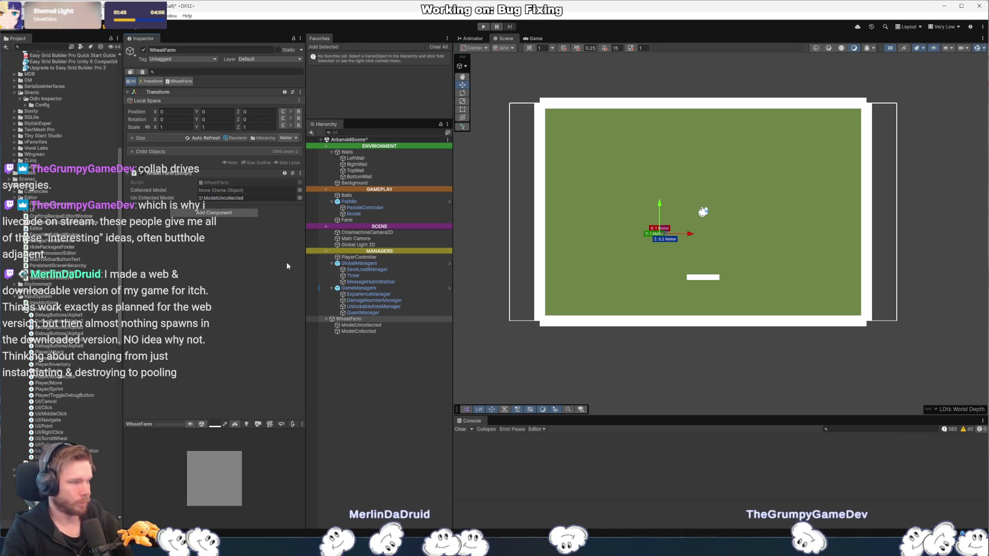
{"action": "left_click_drag", "start_coordinate": [358, 331], "coordinate": [247, 190]}
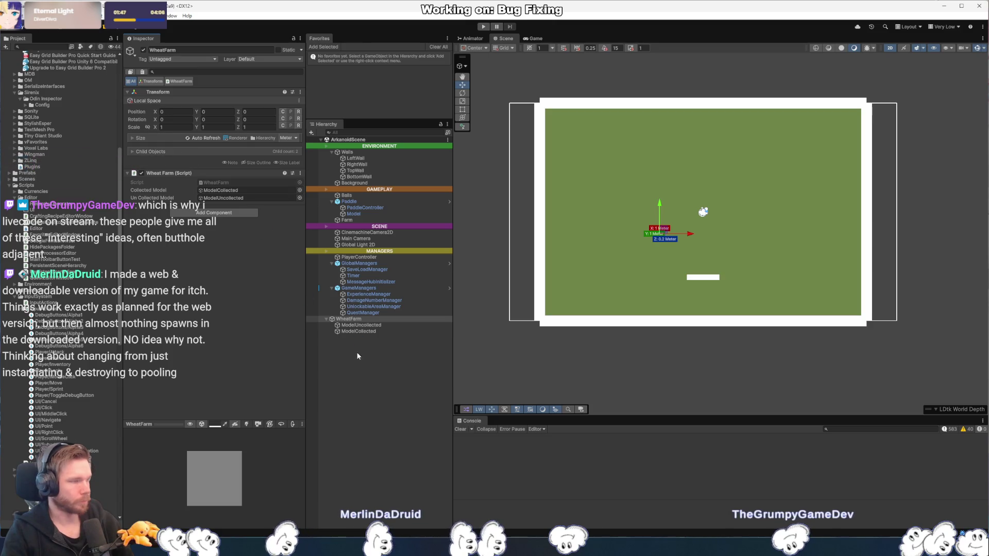
{"action": "scroll", "coordinate": [41, 226], "scroll_direction": "down", "scroll_amount": 15}
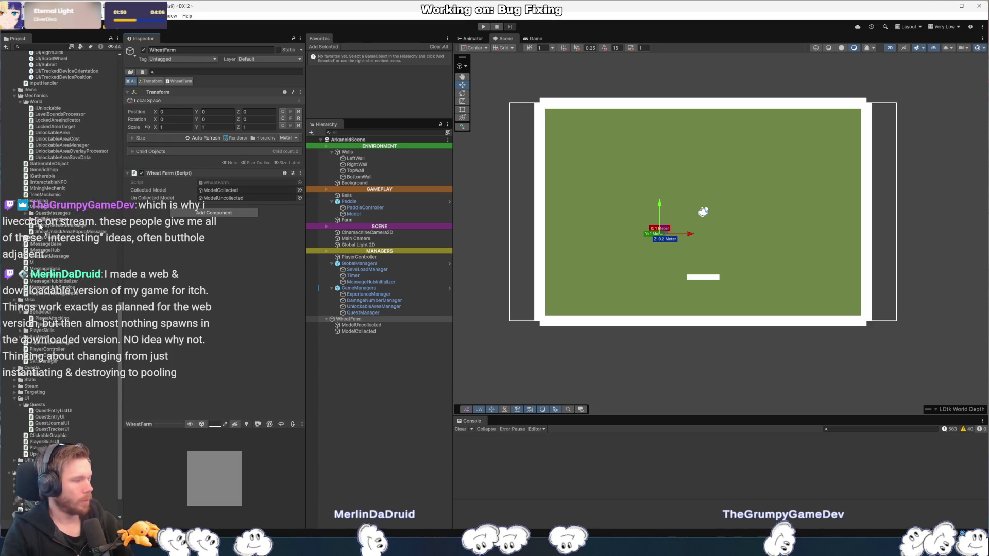
- Create a Buildings folder under Gameplay and drag WheatFarm into the Project to make a prefab
{"action": "scroll", "coordinate": [40, 227], "scroll_direction": "up", "scroll_amount": 10}
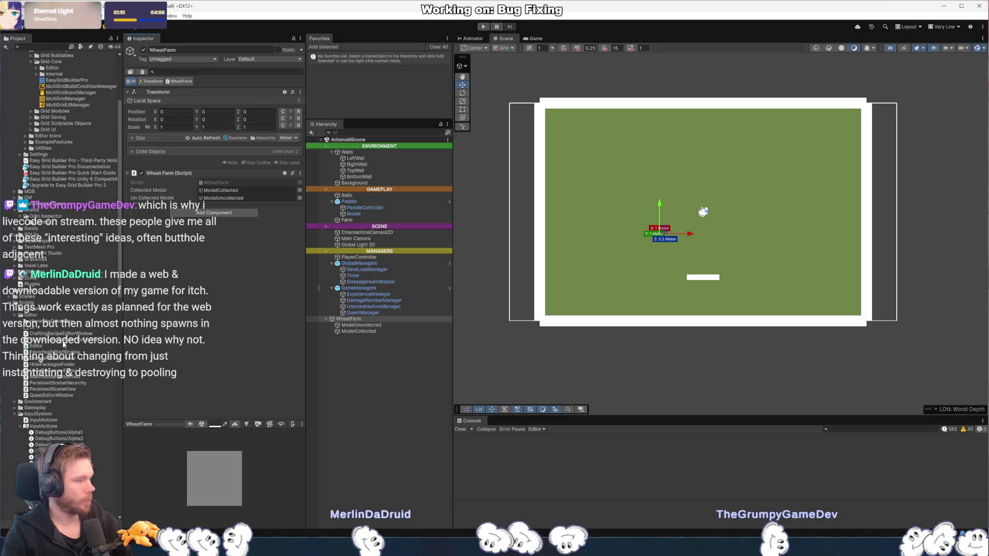
{"action": "left_click", "coordinate": [29, 298]}
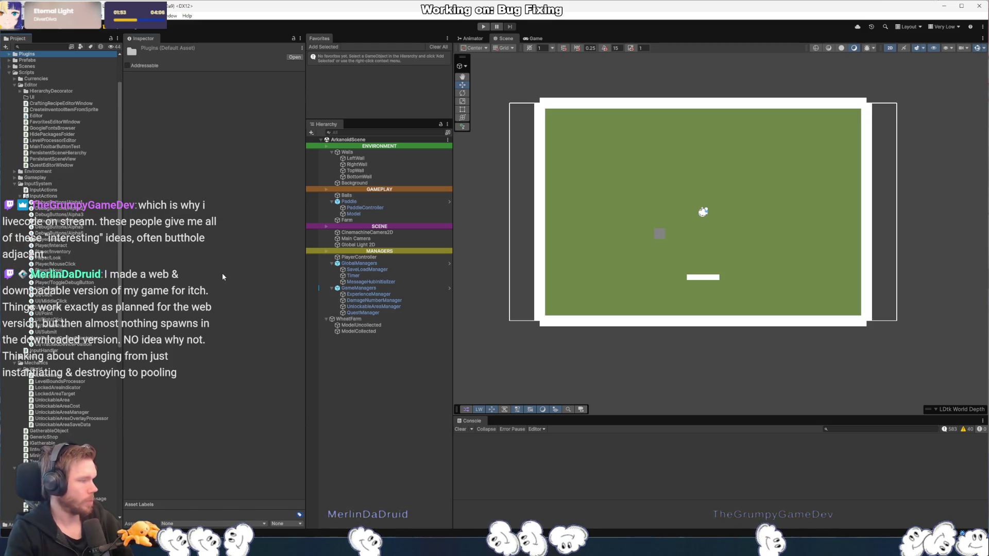
{"action": "key", "text": "Up"}
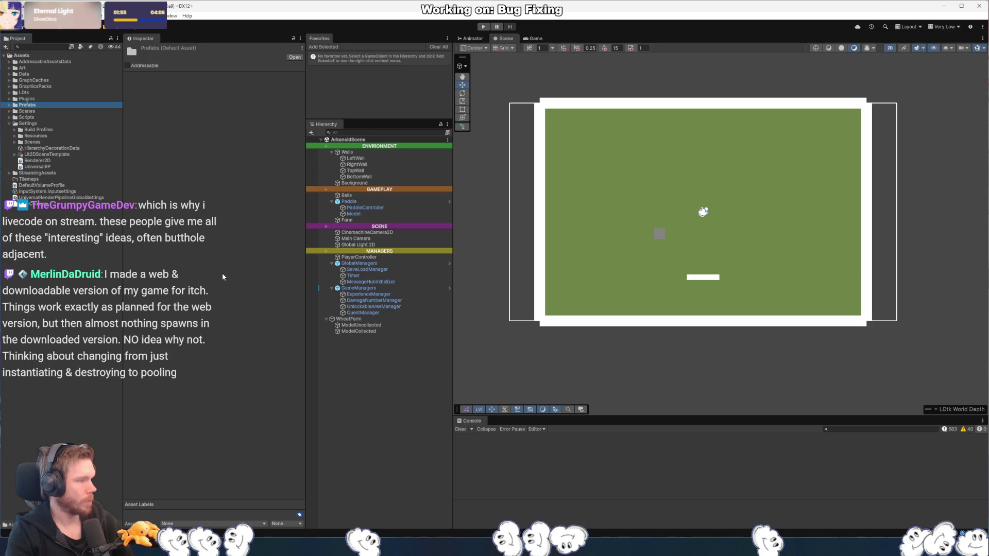
{"action": "key", "text": "Right"}
{"action": "key", "text": "Down"}
{"action": "key", "text": "Down"}
{"action": "key", "text": "Down"}
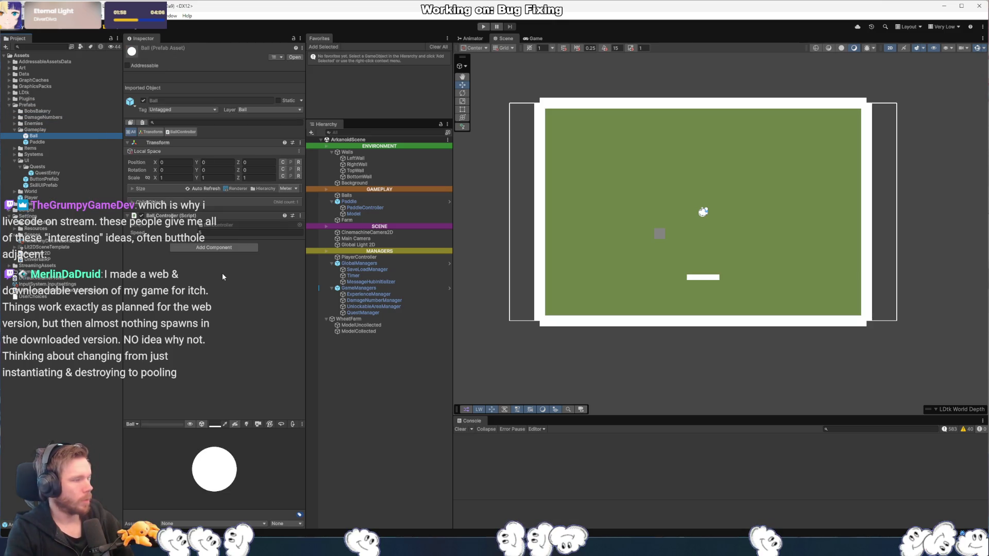
{"action": "right_click", "coordinate": [42, 130]}
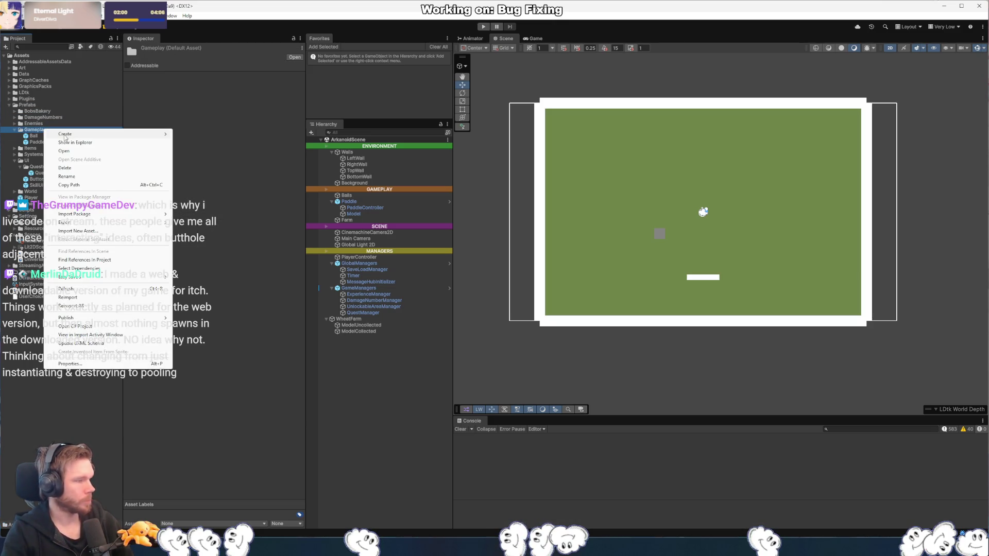
{"action": "mouse_move", "coordinate": [155, 134]}
{"action": "left_click", "coordinate": [228, 135]}
{"action": "type", "text": "Buildings"}
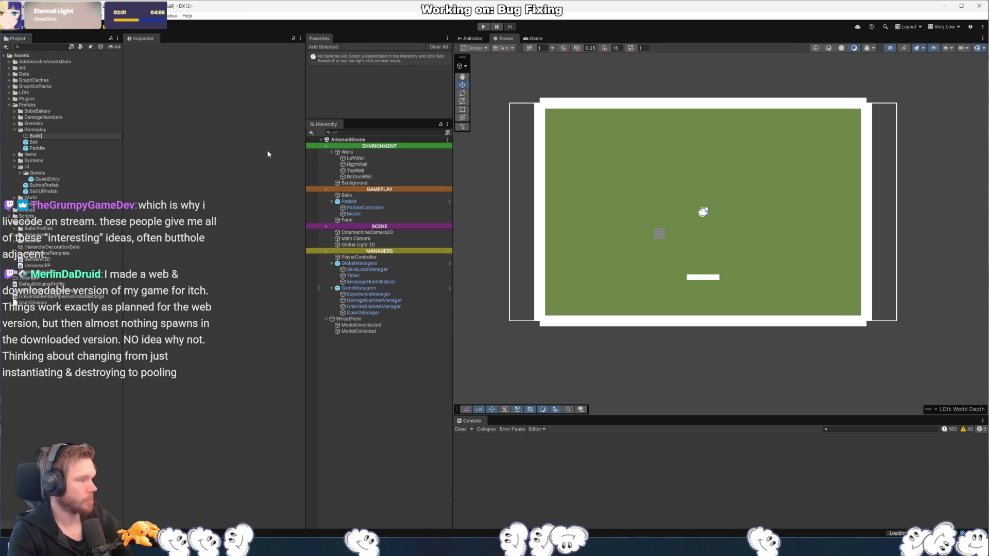
{"action": "key", "text": "Return"}
{"action": "left_click_drag", "start_coordinate": [349, 319], "coordinate": [39, 136]}
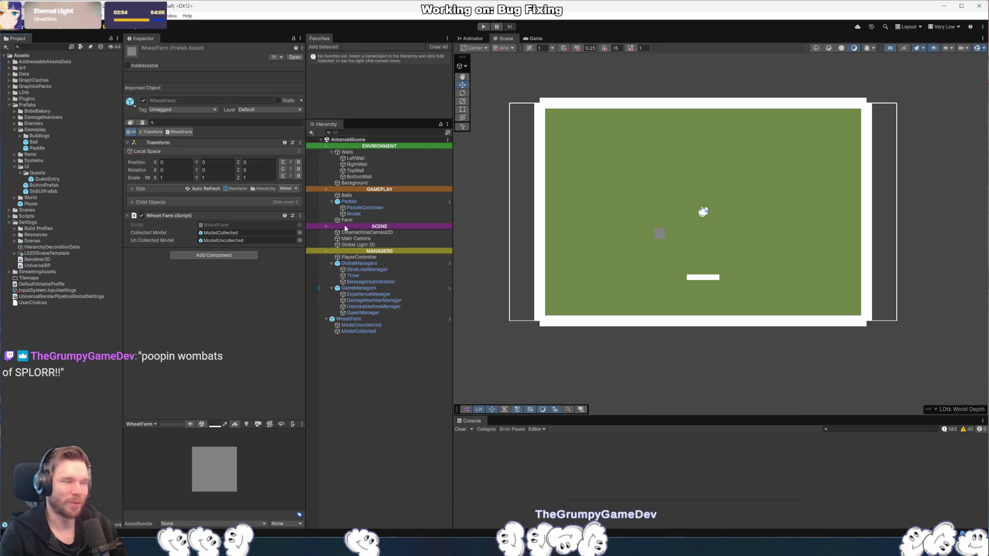
{"action": "left_click", "coordinate": [392, 385]}
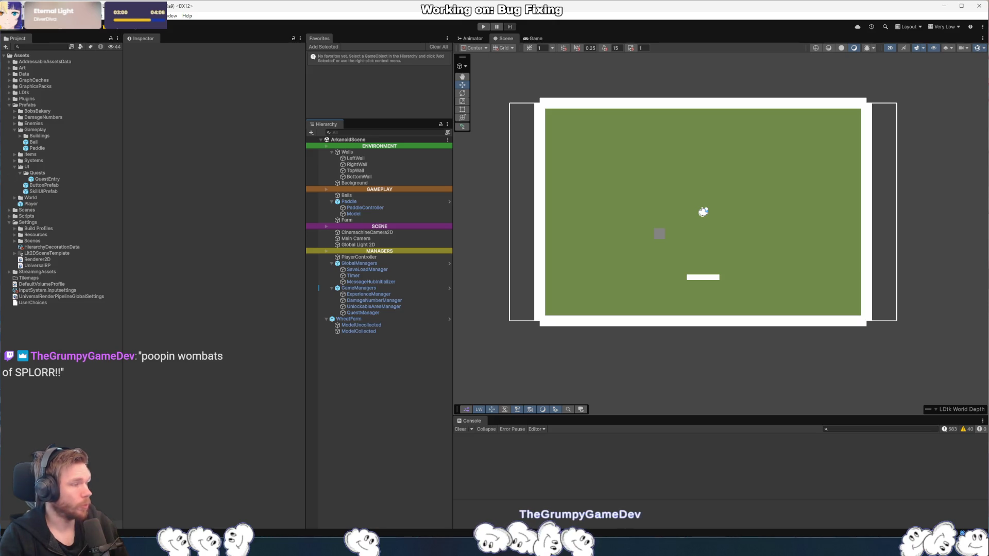
- Expand Plugins > EasyGridBuilder Pro and double-click 'Easy Grid Builder Pro Documentation'
{"action": "left_click", "coordinate": [9, 98]}
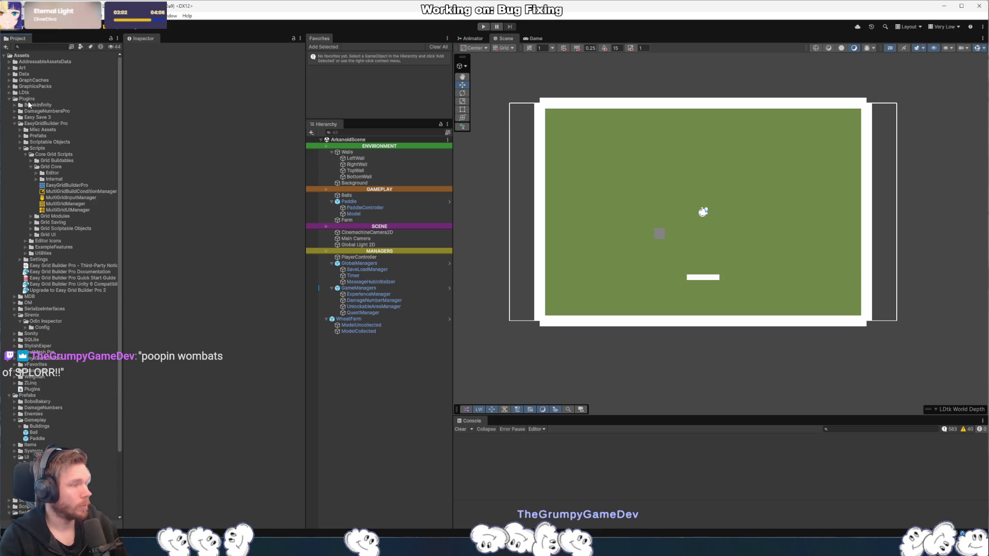
{"action": "right_click", "coordinate": [29, 99]}
{"action": "left_click", "coordinate": [29, 99]}
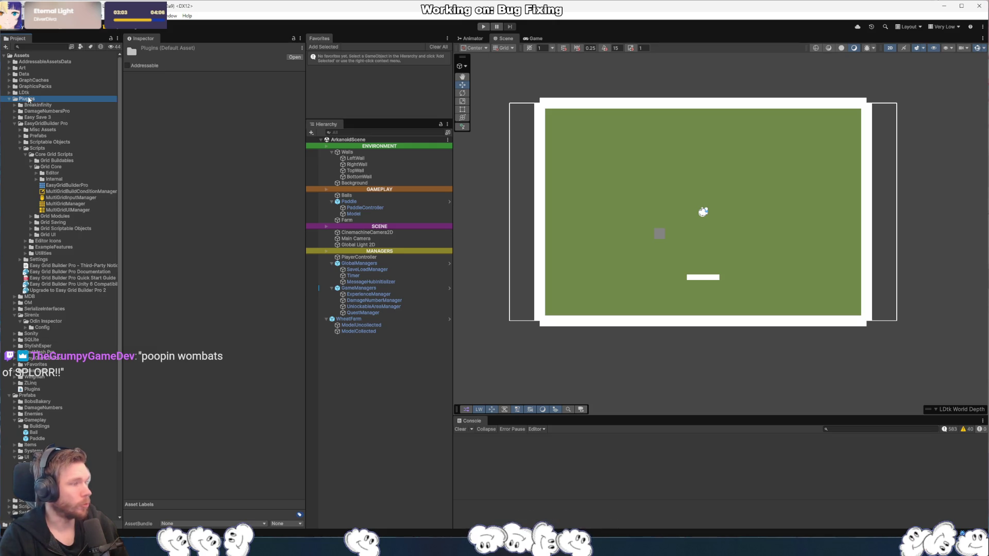
{"action": "left_click", "coordinate": [37, 125]}
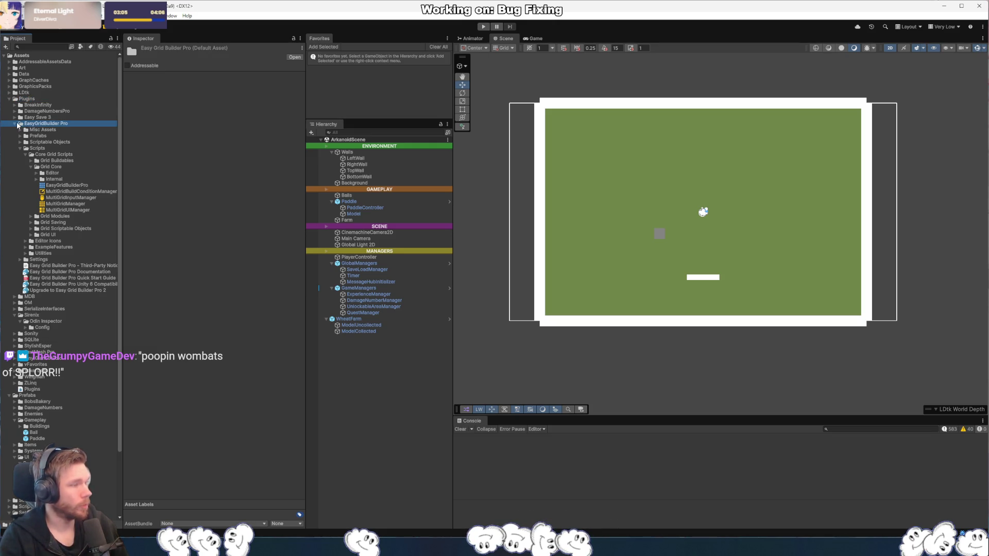
{"action": "double_click", "coordinate": [74, 270]}
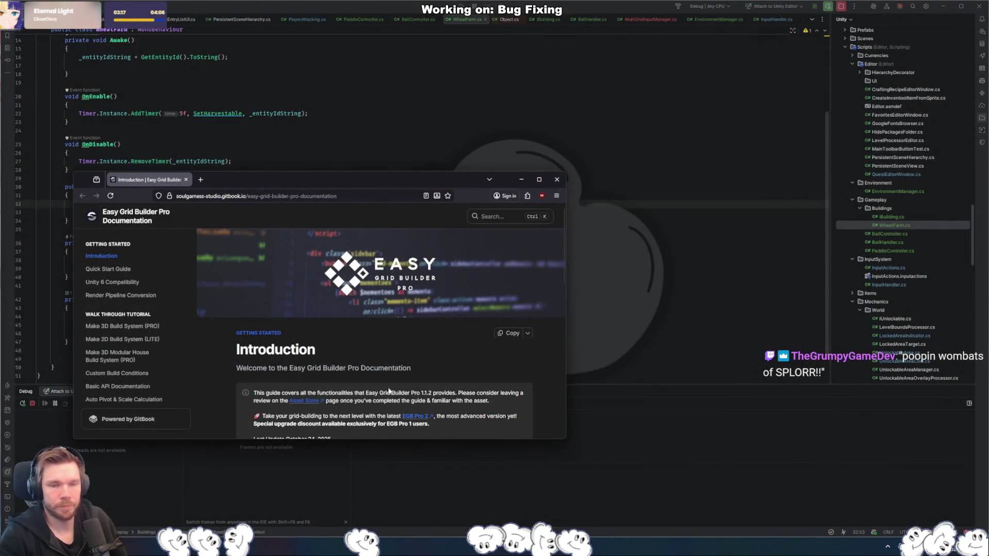
- Open the Render Pipeline Conversion and Quick Start Guide pages in new tabs
{"action": "scroll", "coordinate": [421, 345], "scroll_direction": "down", "scroll_amount": 3}
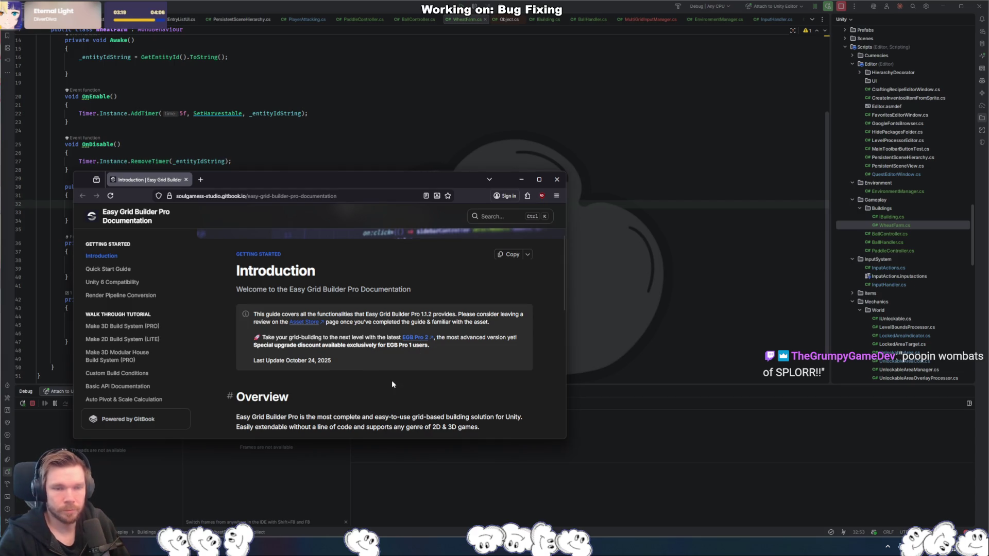
{"action": "scroll", "coordinate": [391, 385], "scroll_direction": "down", "scroll_amount": 9}
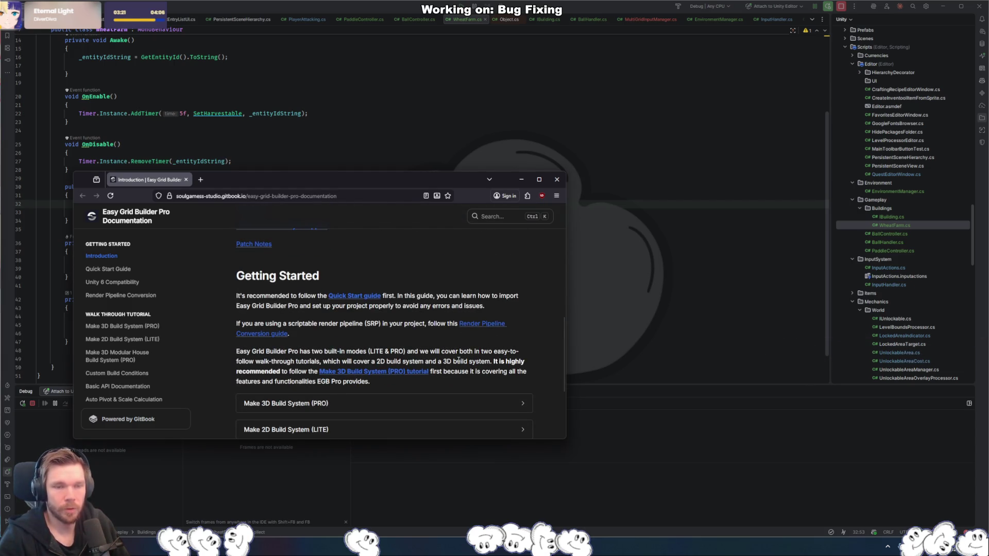
{"action": "mouse_move", "coordinate": [366, 296]}
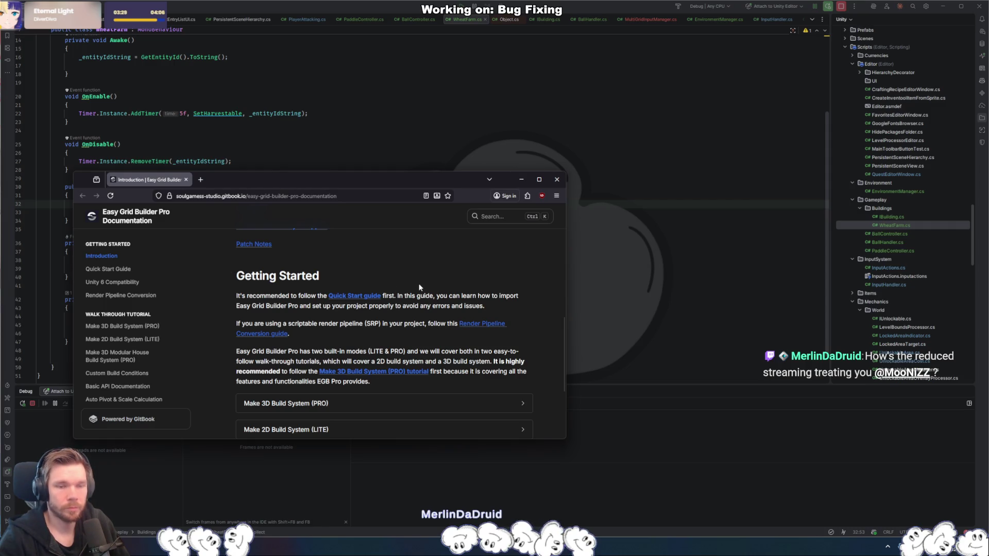
{"action": "middle_click", "coordinate": [262, 333]}
{"action": "middle_click", "coordinate": [374, 298]}
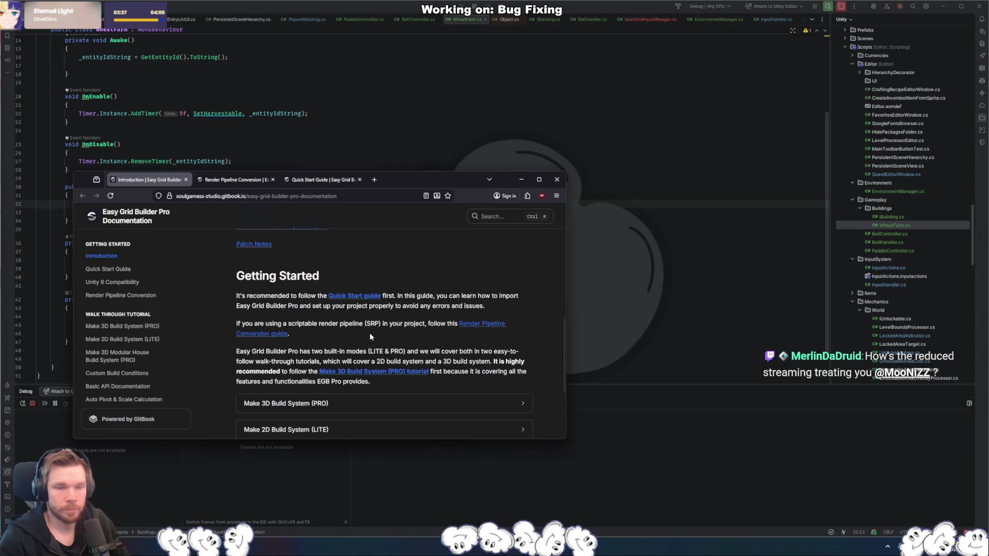
- Read the URP/HDRP material conversion steps, then switch to the Quick Start Guide tab
{"action": "left_click", "coordinate": [249, 186]}
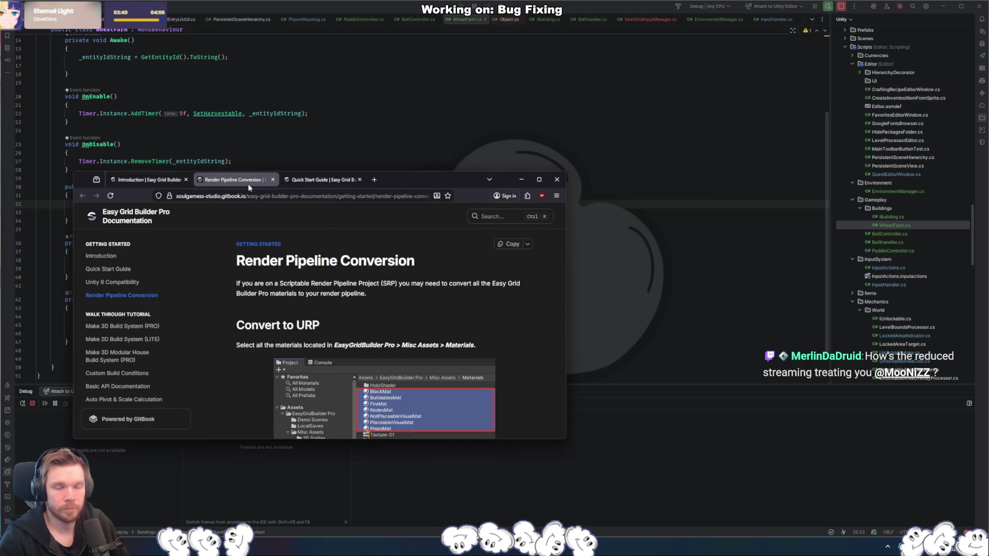
{"action": "scroll", "coordinate": [383, 315], "scroll_direction": "down", "scroll_amount": 3}
{"action": "scroll", "coordinate": [382, 315], "scroll_direction": "down", "scroll_amount": 2}
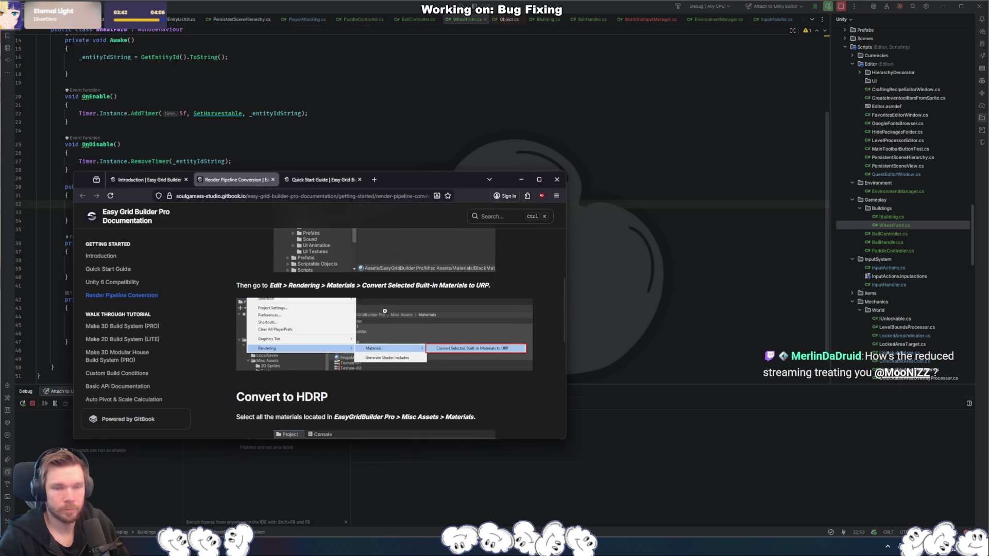
{"action": "scroll", "coordinate": [384, 311], "scroll_direction": "up", "scroll_amount": 3}
{"action": "scroll", "coordinate": [384, 310], "scroll_direction": "down", "scroll_amount": 3}
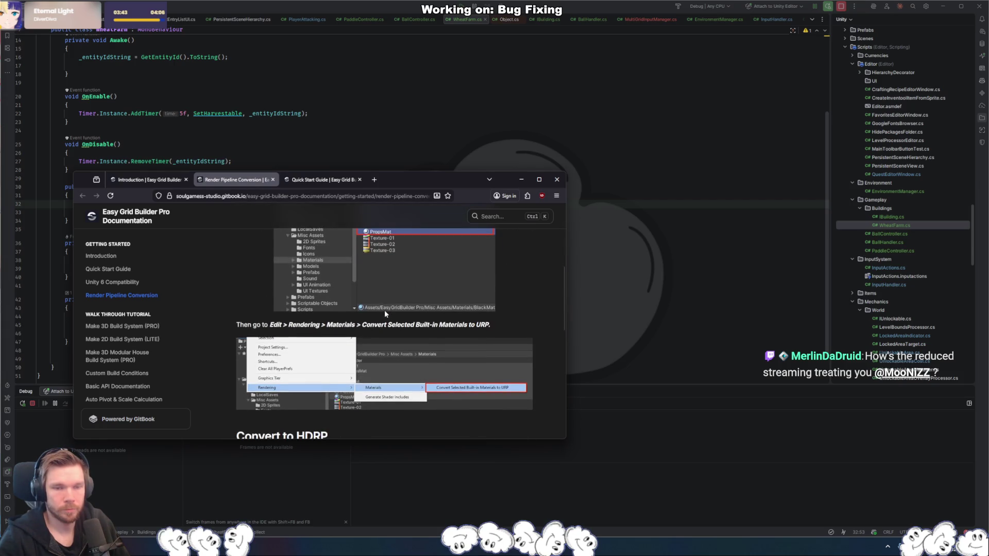
{"action": "scroll", "coordinate": [384, 312], "scroll_direction": "up", "scroll_amount": 5}
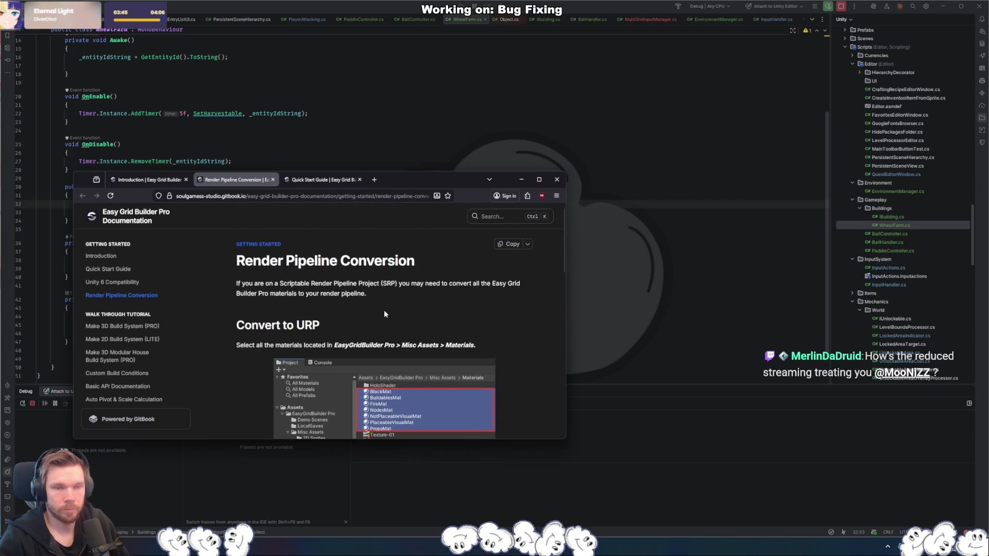
{"action": "scroll", "coordinate": [331, 306], "scroll_direction": "down", "scroll_amount": 4}
{"action": "scroll", "coordinate": [331, 306], "scroll_direction": "down", "scroll_amount": 5}
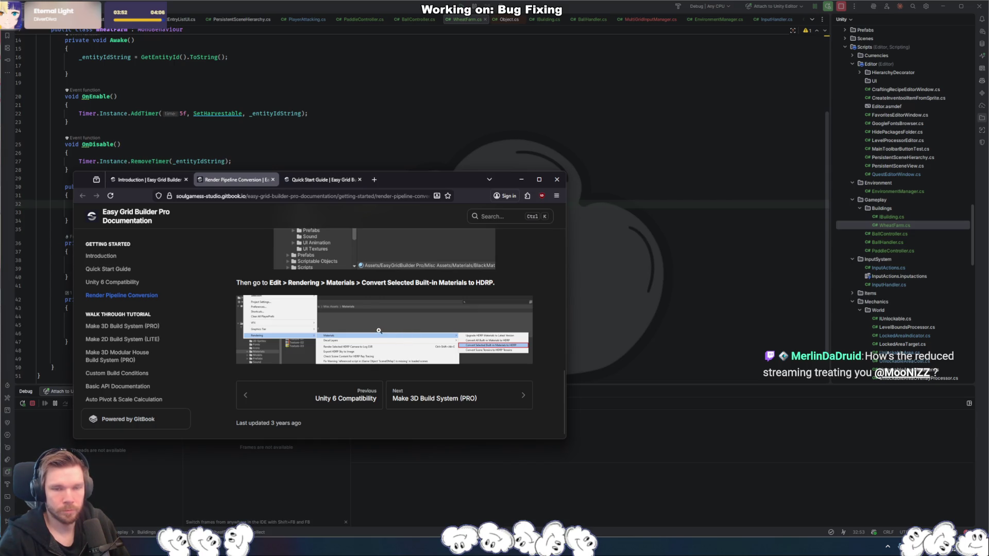
{"action": "scroll", "coordinate": [378, 331], "scroll_direction": "up", "scroll_amount": 3}
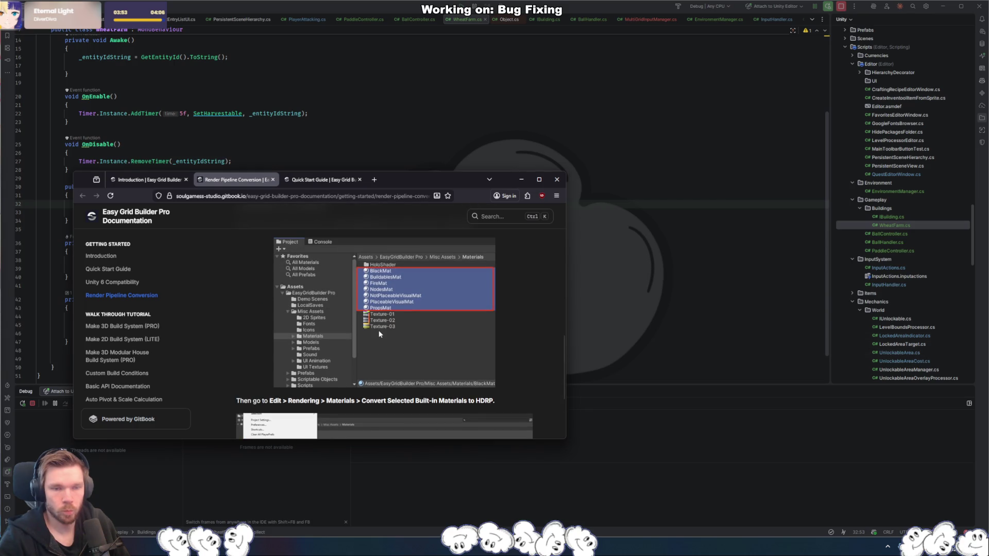
{"action": "scroll", "coordinate": [378, 334], "scroll_direction": "up", "scroll_amount": 8}
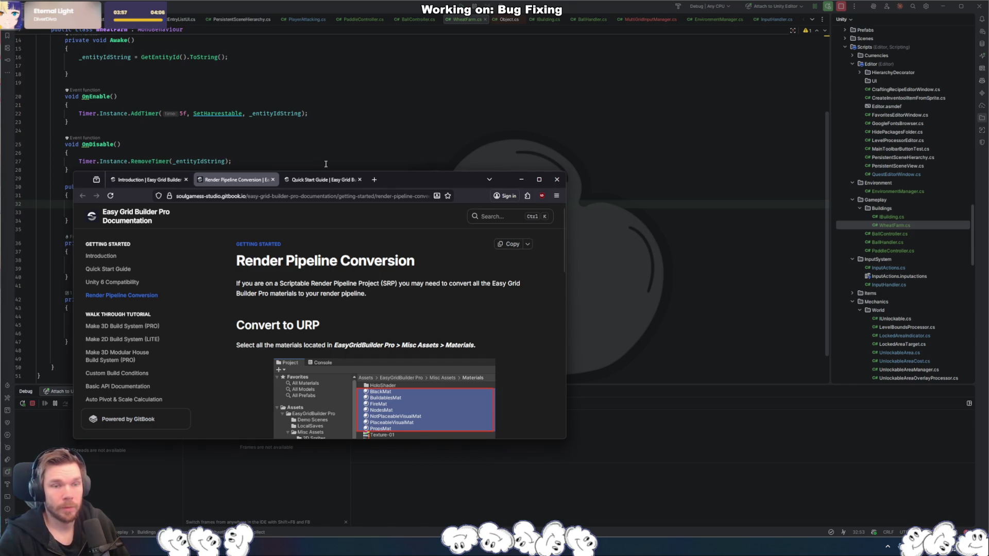
{"action": "left_click", "coordinate": [326, 182]}
{"action": "left_click_drag", "start_coordinate": [428, 179], "coordinate": [422, 77]}
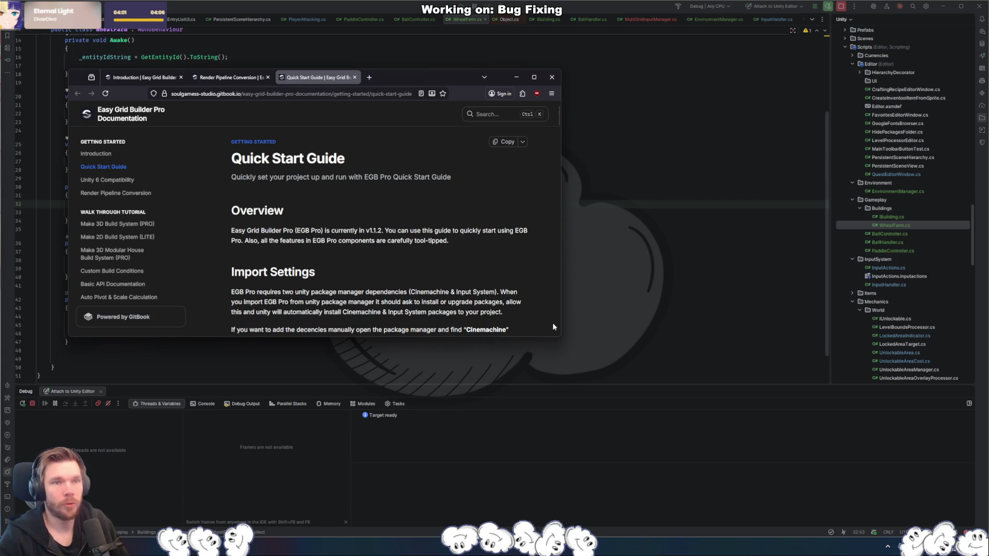
- Enlarge the Quick Start Guide to its Tag Manager preset step, then open Walls' Add Tag settings
{"action": "mouse_move", "coordinate": [562, 335]}
{"action": "left_mouse_down"}
{"action": "mouse_move", "coordinate": [736, 481]}
{"action": "mouse_move", "coordinate": [721, 477]}
{"action": "left_mouse_up"}
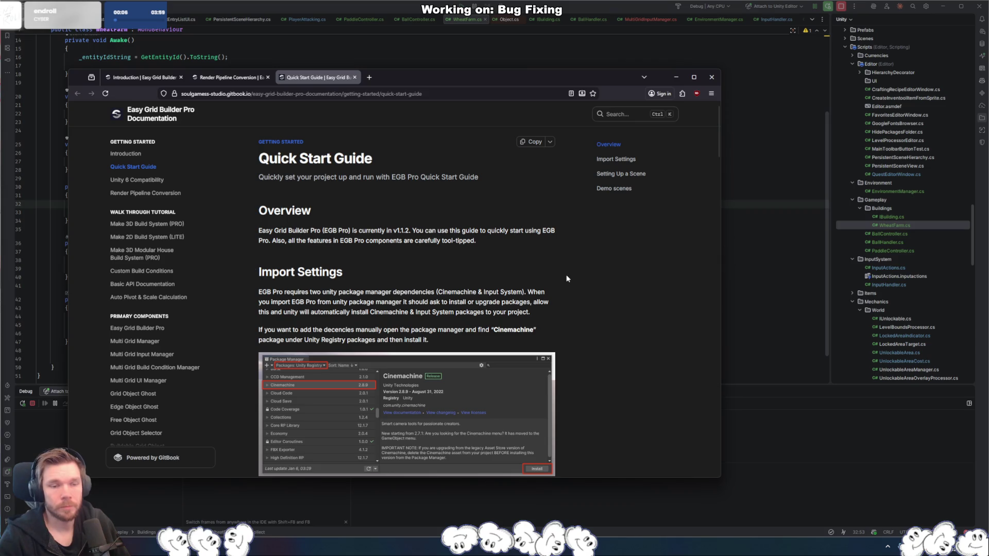
{"action": "scroll", "coordinate": [567, 276], "scroll_direction": "down", "scroll_amount": 12}
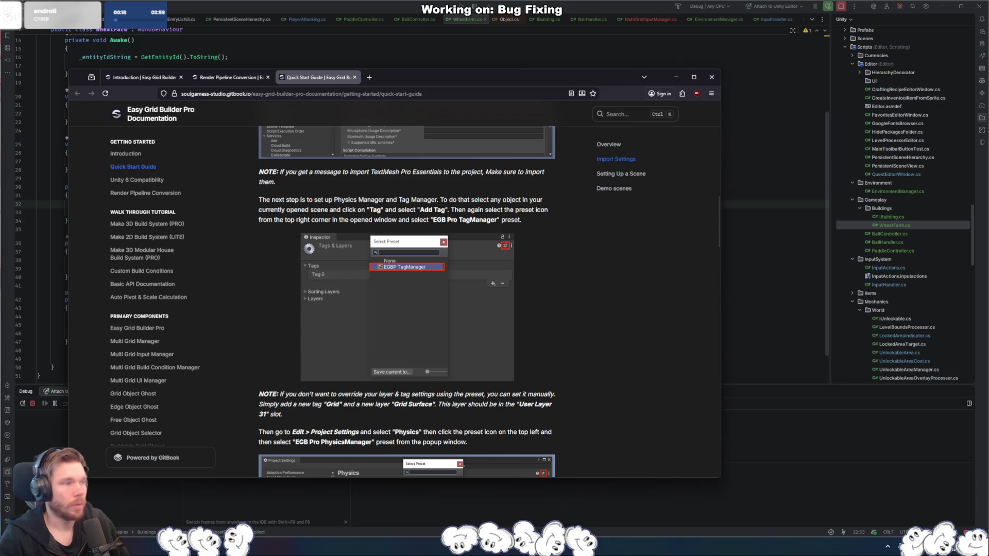
{"action": "key", "text": "alt+Tab"}
{"action": "left_click", "coordinate": [182, 59]}
{"action": "left_click", "coordinate": [173, 140]}
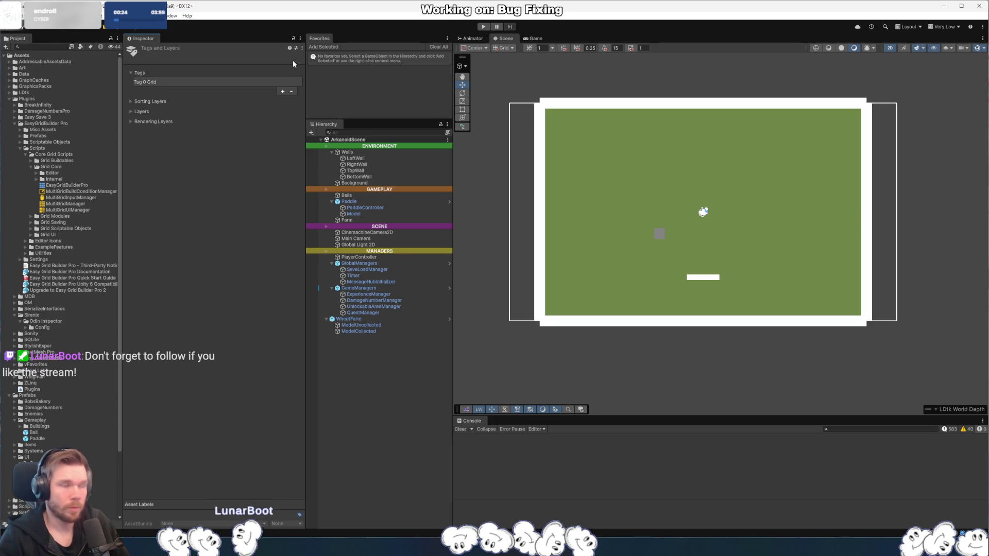
- Apply the EGBP TagManager preset to the project's Tags and Layers
{"action": "left_click", "coordinate": [297, 47]}
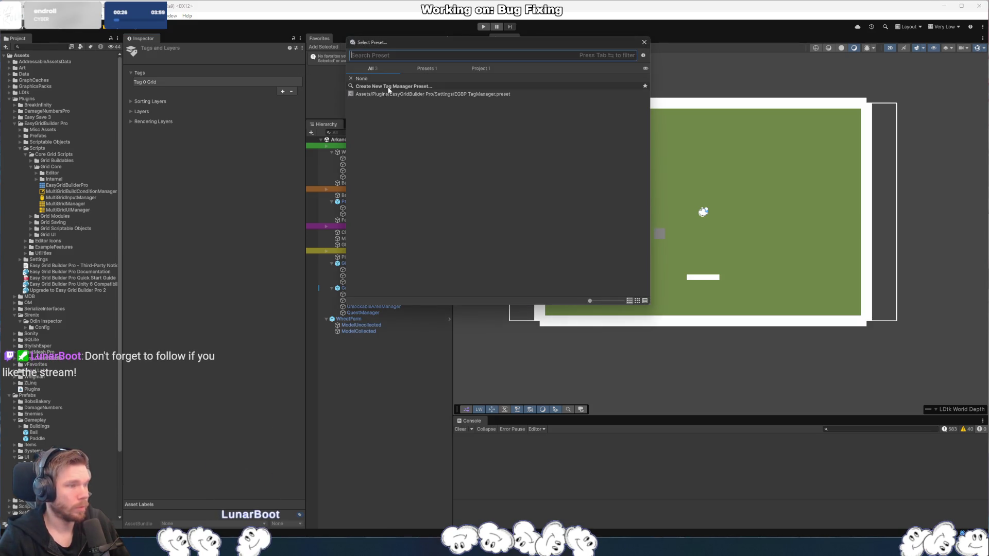
{"action": "double_click", "coordinate": [392, 95]}
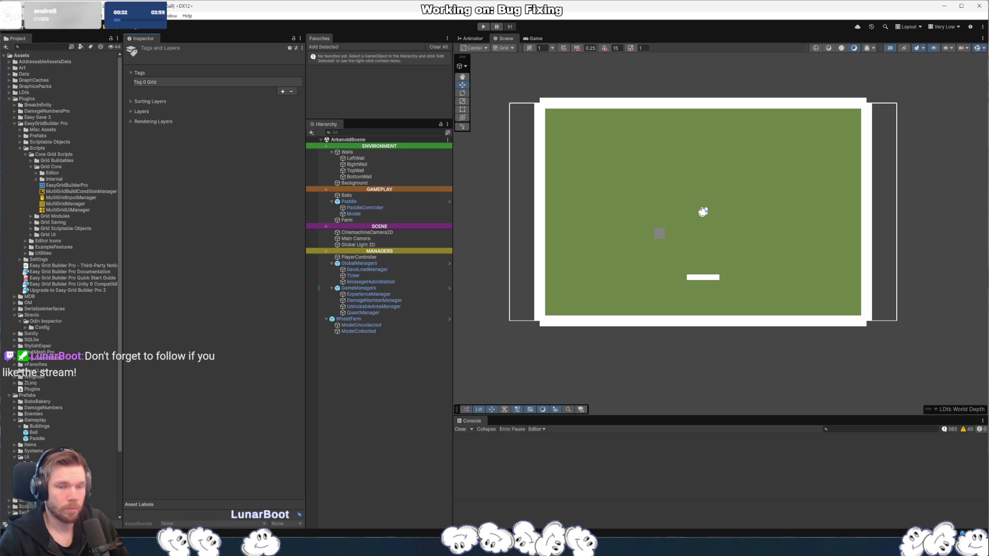
{"action": "left_click", "coordinate": [295, 47]}
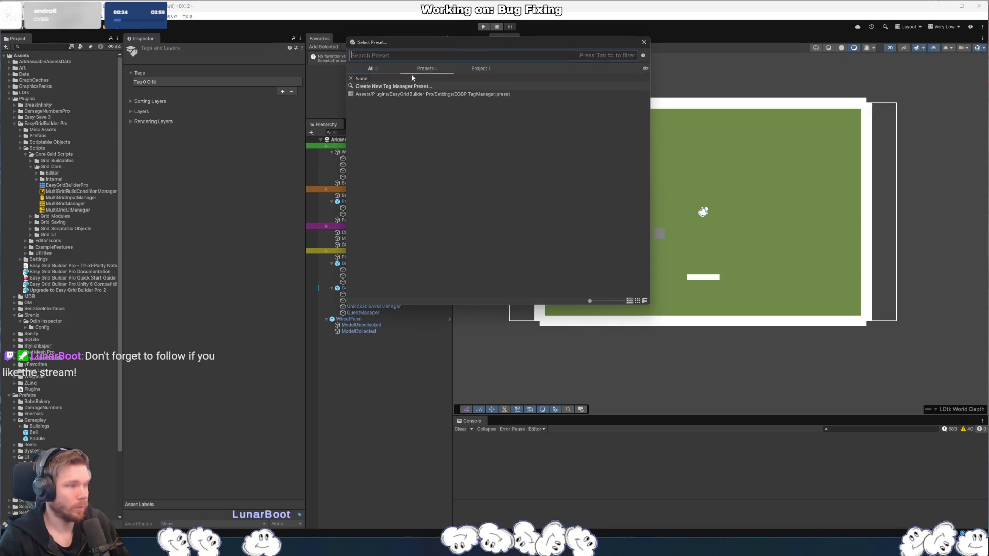
{"action": "double_click", "coordinate": [393, 94]}
- Check the Sorting Layers, Layers and Rendering Layers lists the preset added
{"action": "left_click", "coordinate": [134, 101]}
{"action": "left_click", "coordinate": [130, 101]}
{"action": "left_click", "coordinate": [130, 111]}
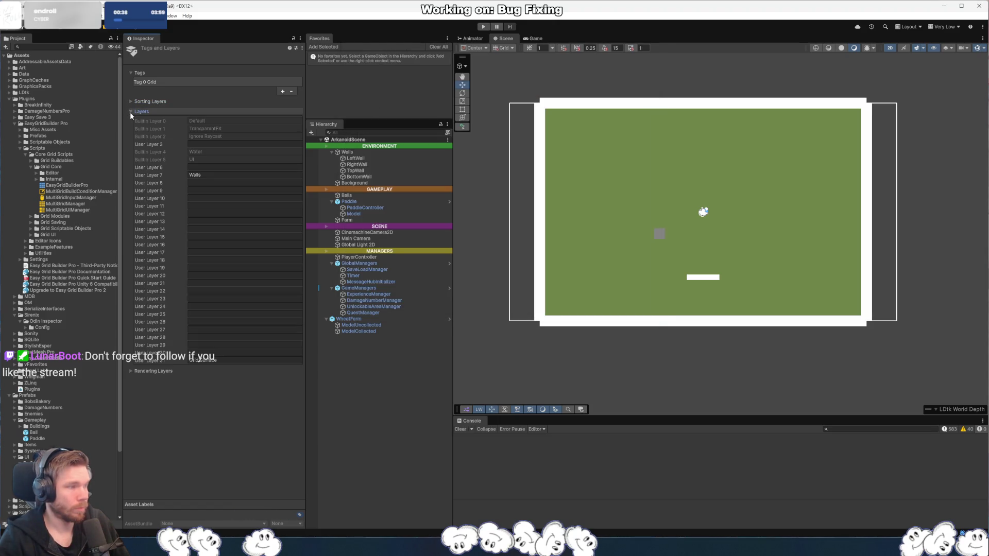
{"action": "left_click", "coordinate": [130, 112]}
{"action": "left_click", "coordinate": [132, 121]}
{"action": "left_click", "coordinate": [129, 101]}
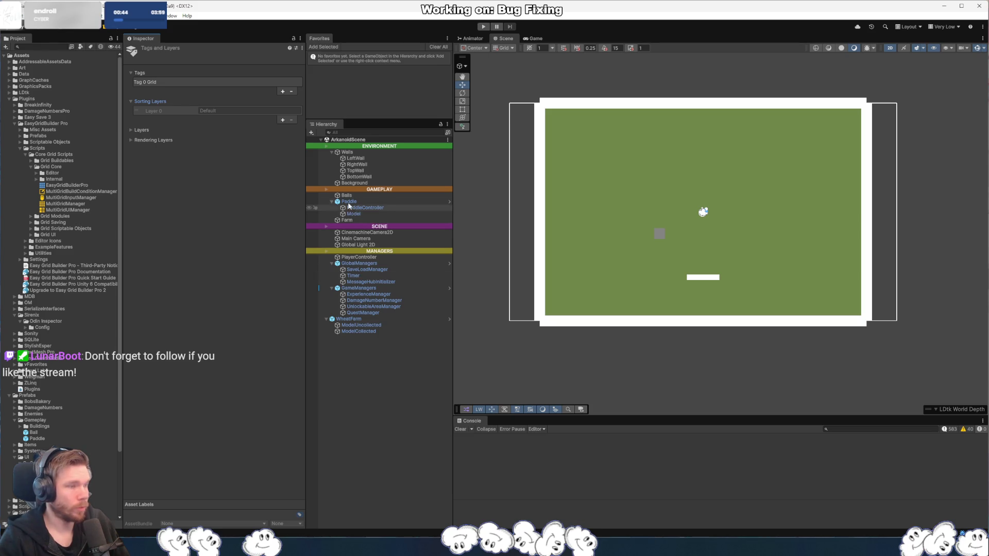
- Reopen Tags and Layers from BottomWall's tag menu and select the Grid tag entry
{"action": "left_click", "coordinate": [358, 177]}
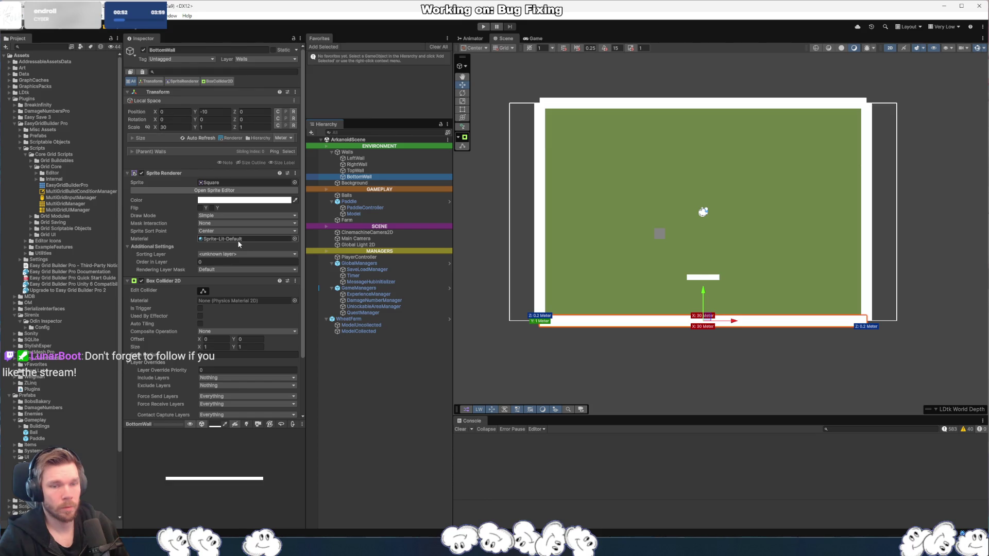
{"action": "key", "text": "Left"}
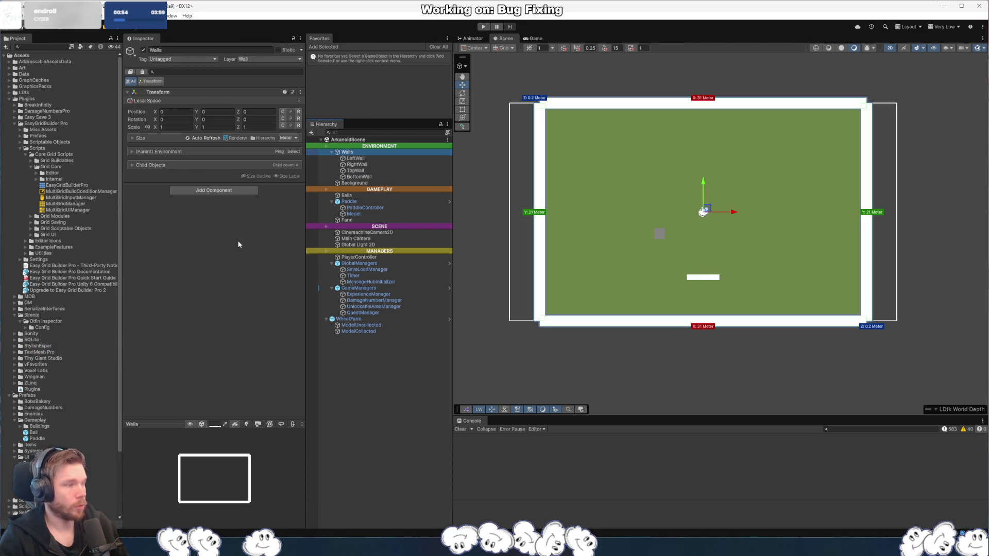
{"action": "key", "text": "ctrl+z"}
{"action": "key", "text": "ctrl+z"}
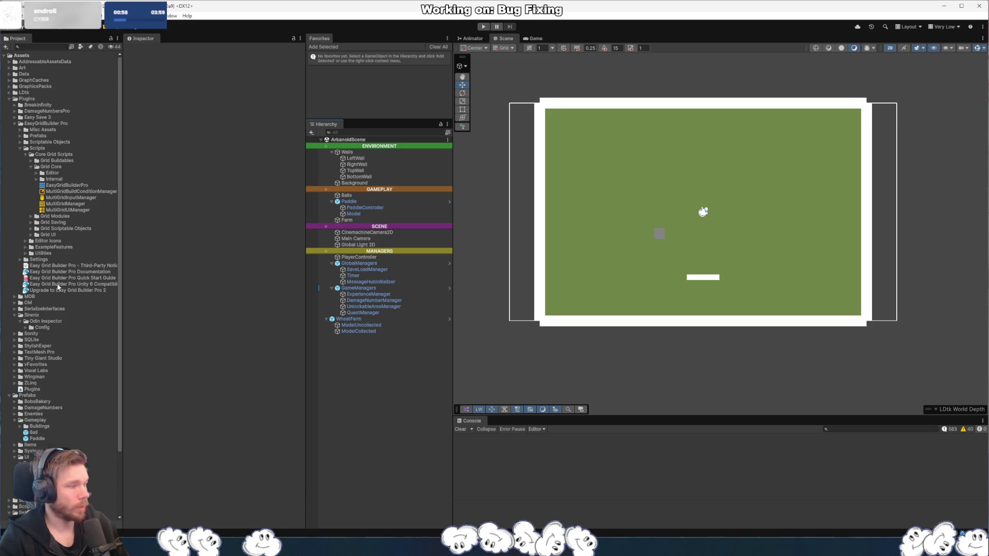
{"action": "left_click", "coordinate": [364, 177]}
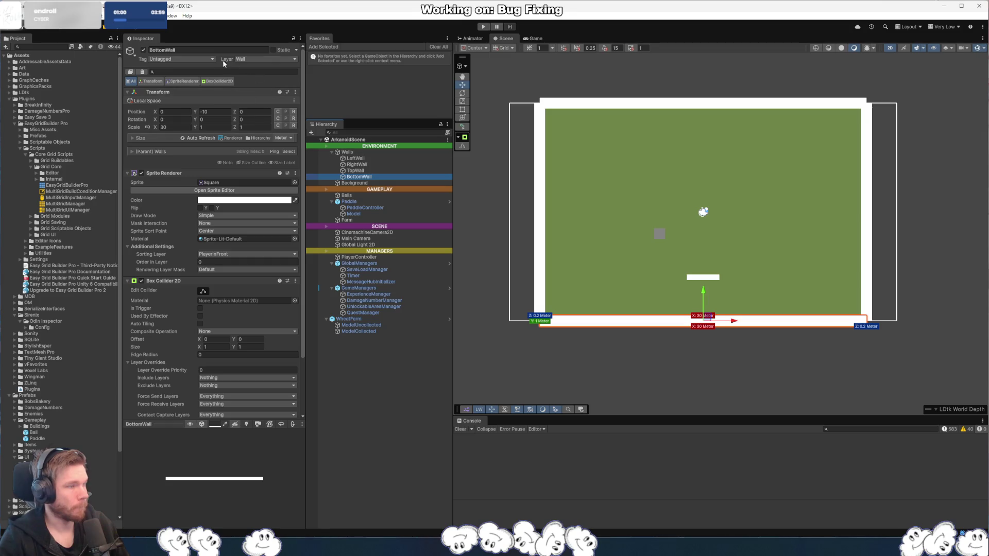
{"action": "left_click", "coordinate": [207, 58]}
{"action": "left_click", "coordinate": [178, 139]}
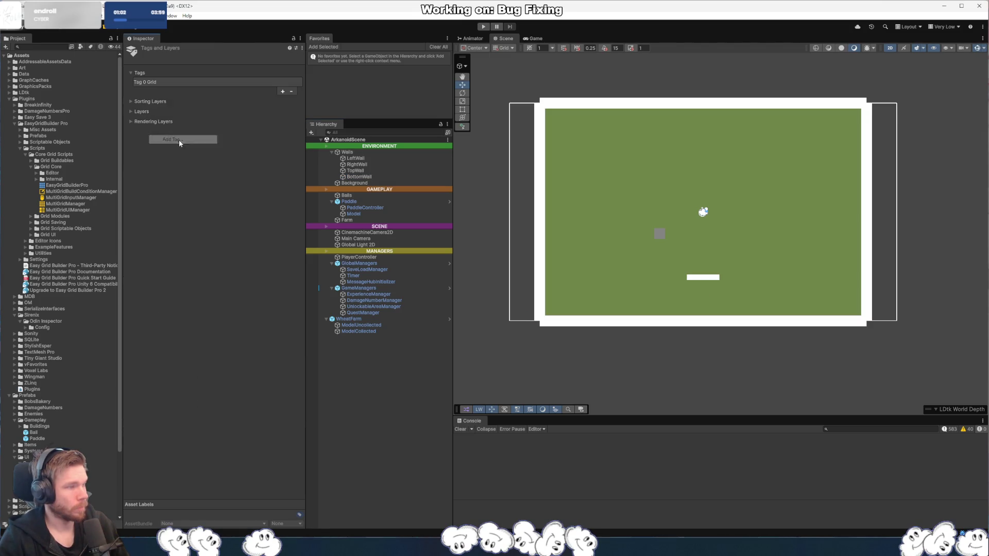
{"action": "left_click", "coordinate": [141, 103]}
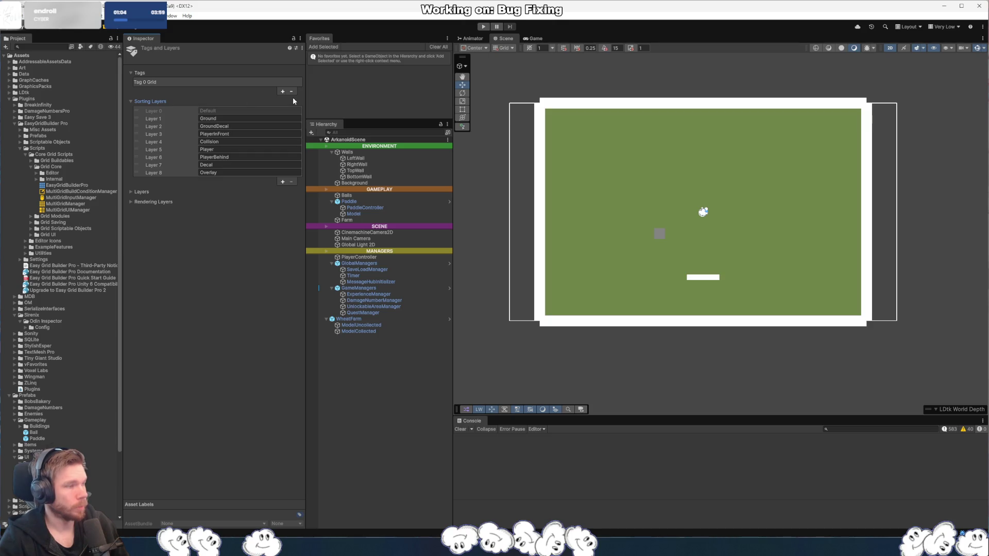
{"action": "left_click", "coordinate": [146, 193]}
{"action": "left_click", "coordinate": [146, 192]}
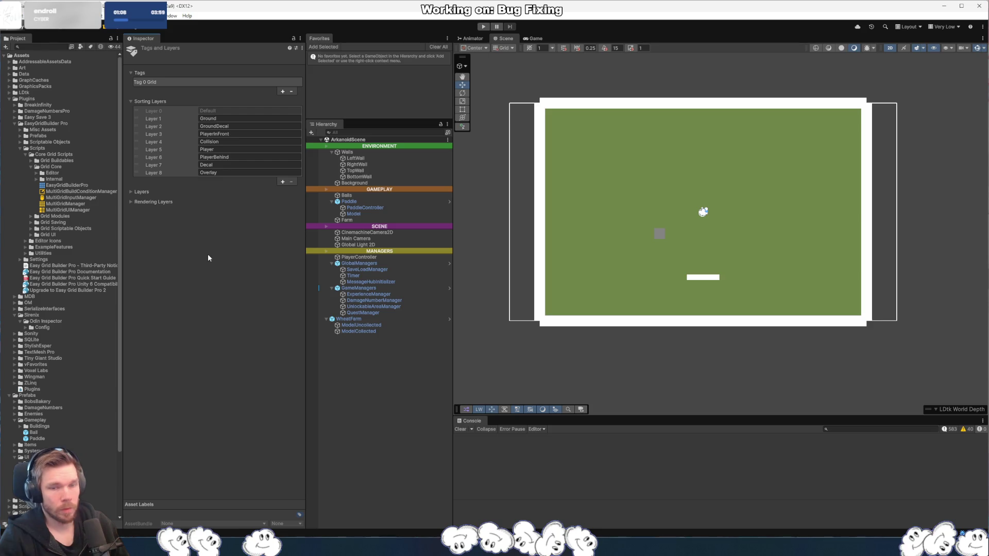
{"action": "left_click", "coordinate": [159, 83]}
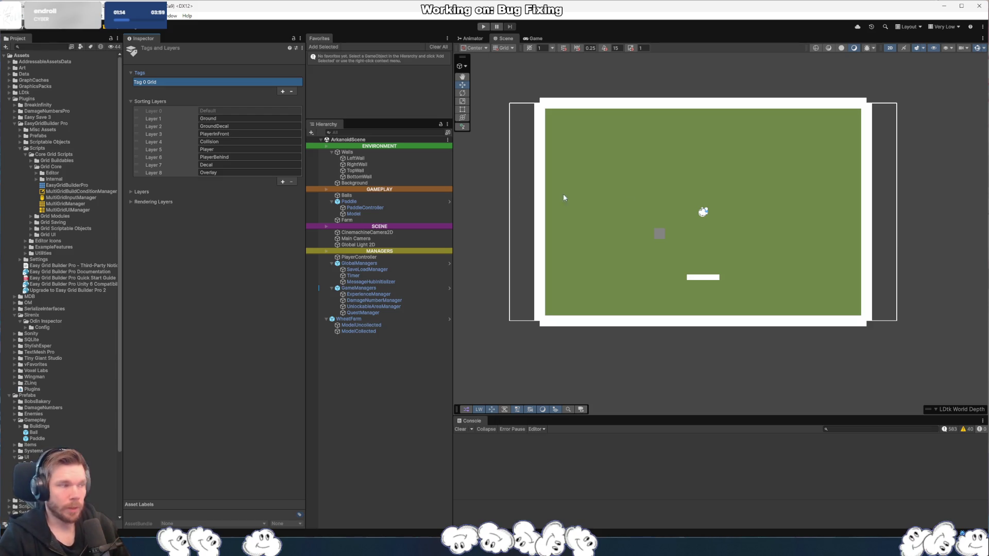
- Rename User Layer 9 from TargetableObject to GridSurface
{"action": "left_click", "coordinate": [147, 192]}
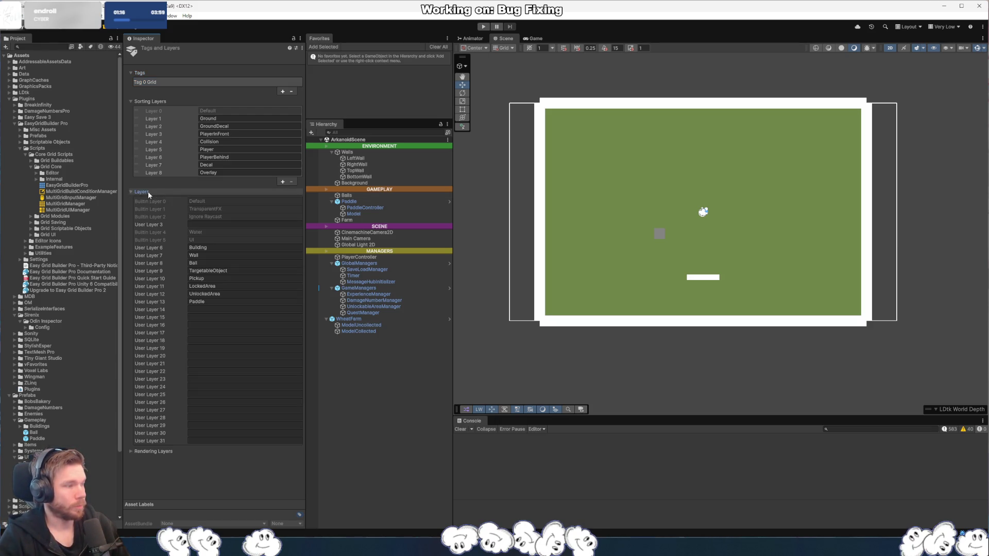
{"action": "left_click", "coordinate": [237, 271]}
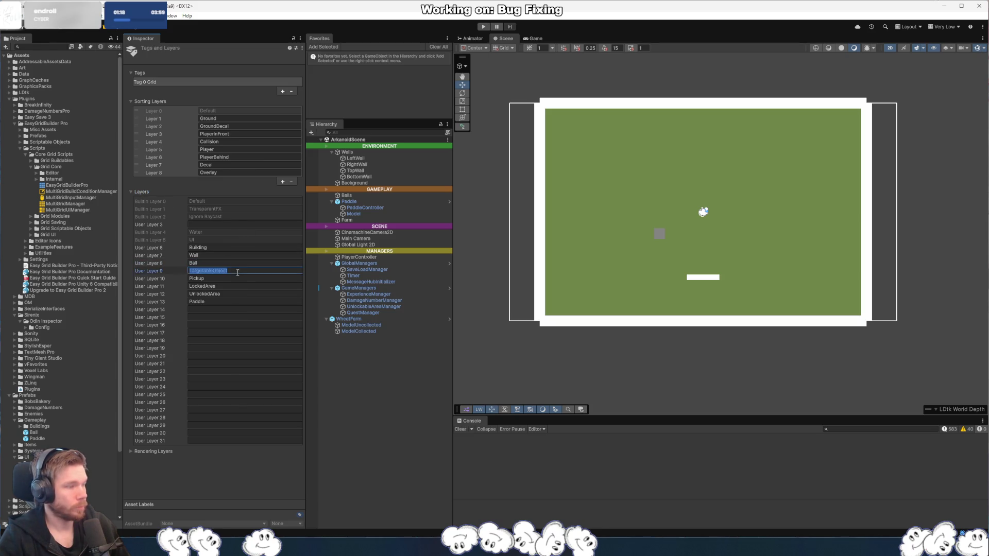
{"action": "type", "text": "GridSurface"}
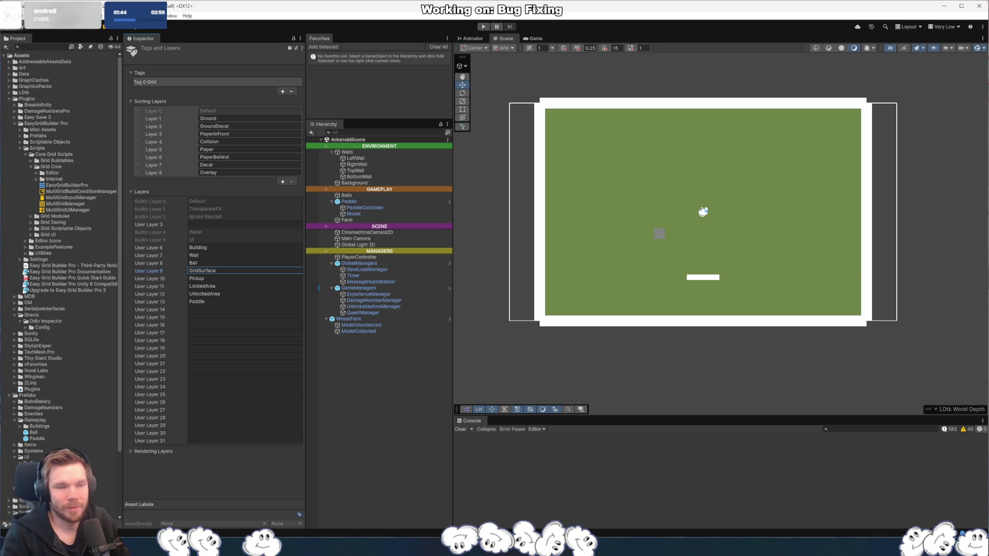
{"action": "key", "text": "Return"}
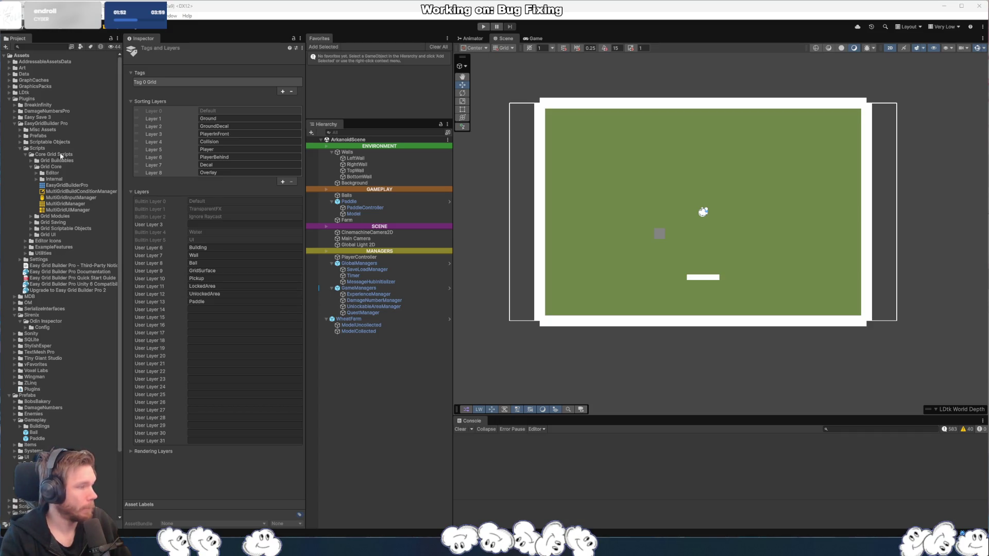
{"action": "left_click", "coordinate": [21, 136]}
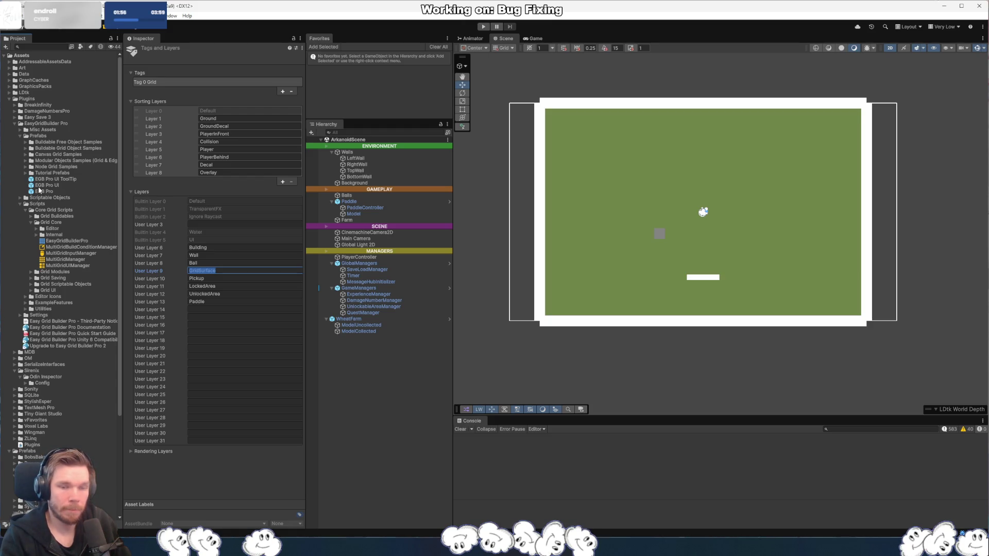
- Drag an EGB Pro prefab into the scene, frame the grid, and expand its child objects
{"action": "left_click", "coordinate": [365, 362]}
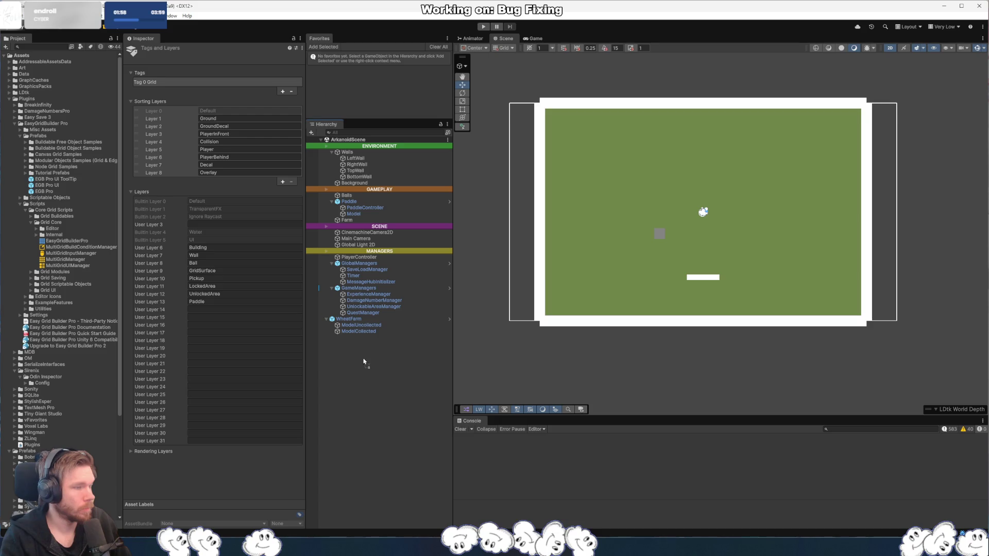
{"action": "left_click_drag", "start_coordinate": [365, 362], "coordinate": [356, 247]}
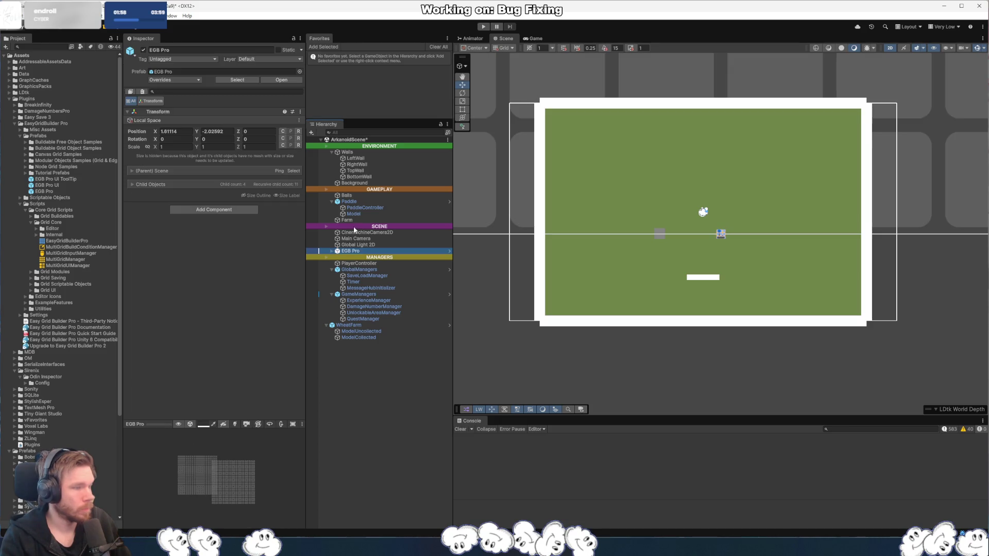
{"action": "scroll", "coordinate": [719, 196], "scroll_direction": "down", "scroll_amount": 5}
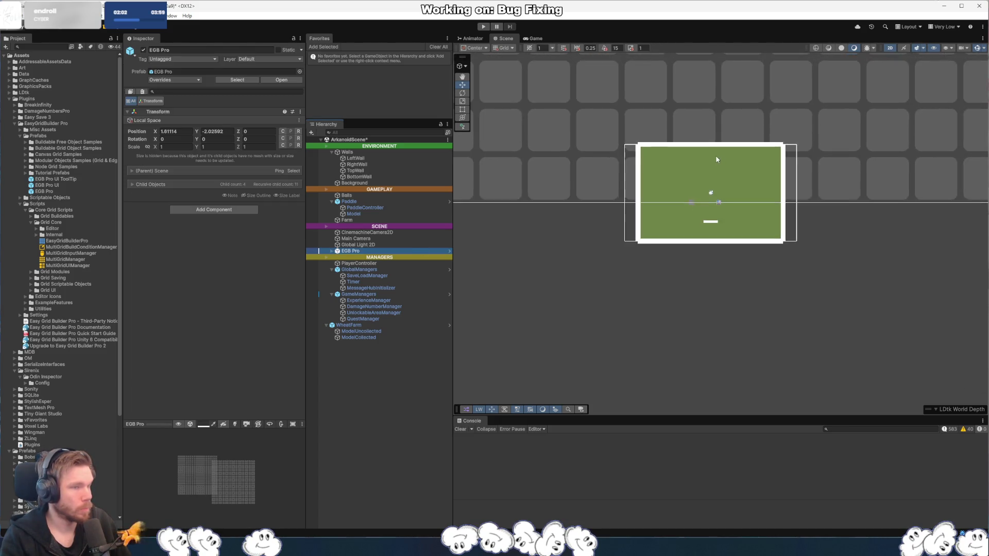
{"action": "scroll", "coordinate": [761, 294], "scroll_direction": "down", "scroll_amount": 3}
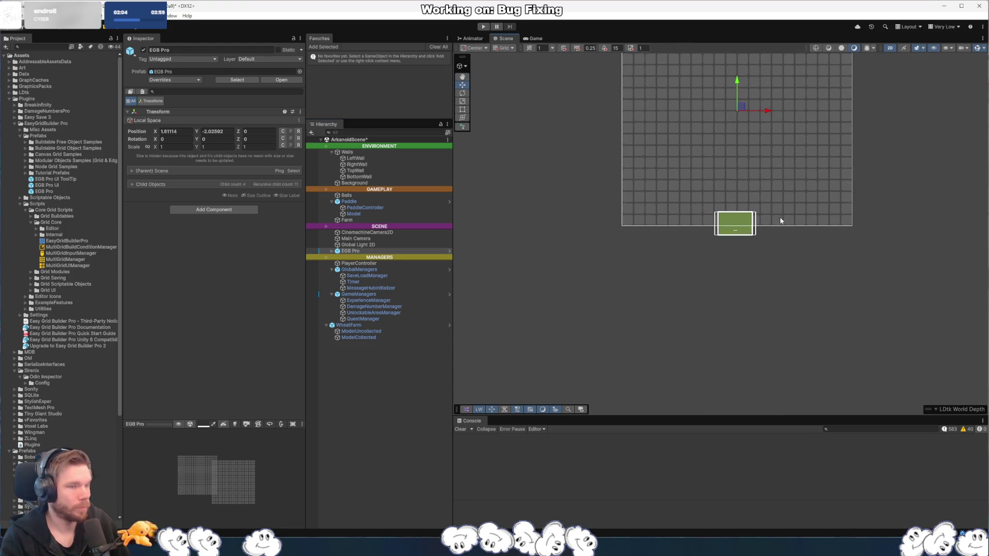
{"action": "scroll", "coordinate": [721, 202], "scroll_direction": "up", "scroll_amount": 3}
{"action": "scroll", "coordinate": [721, 202], "scroll_direction": "up", "scroll_amount": 3}
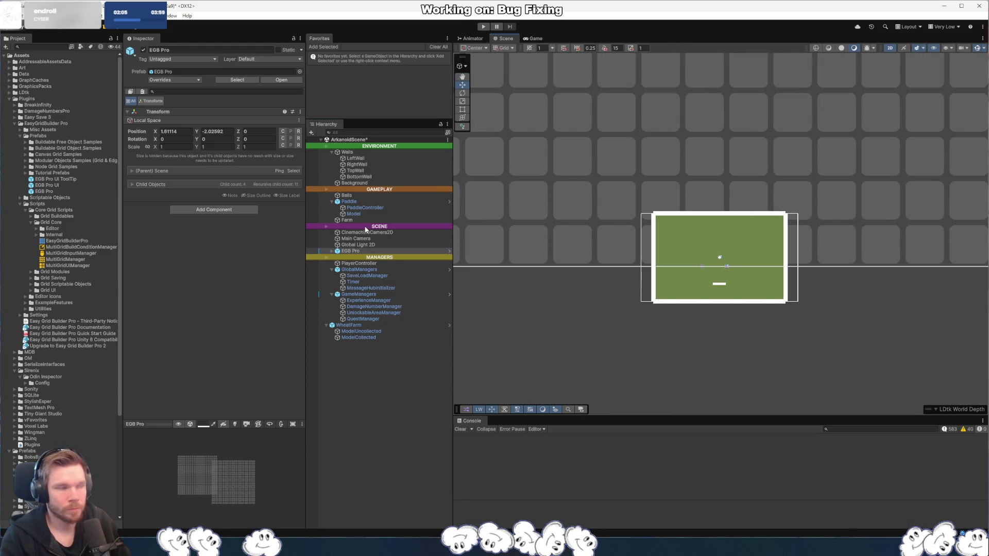
{"action": "left_click", "coordinate": [332, 251]}
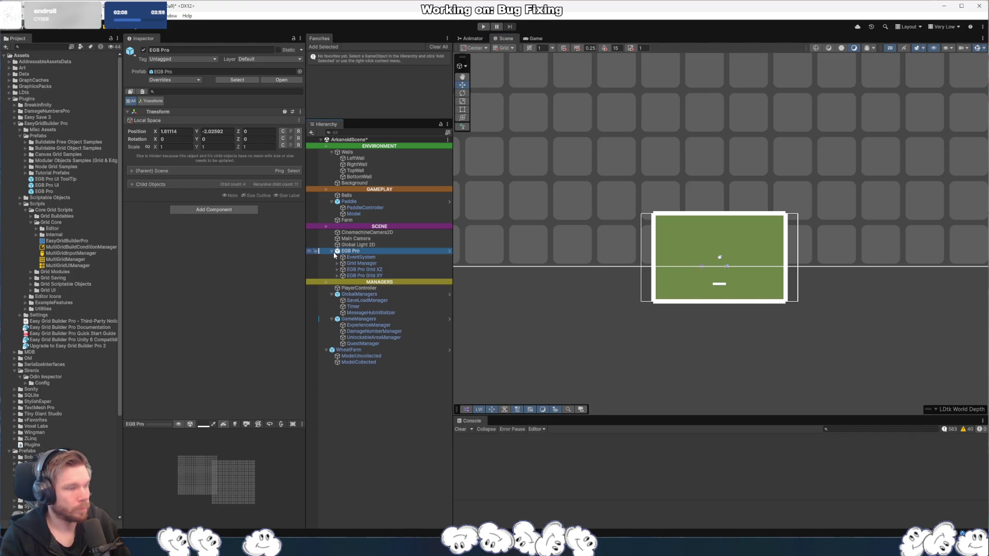
- Delete EGB Pro Grid XZ, then toggle Grid XY's settings between GRID LITE and GRID PRO
{"action": "left_click", "coordinate": [387, 276]}
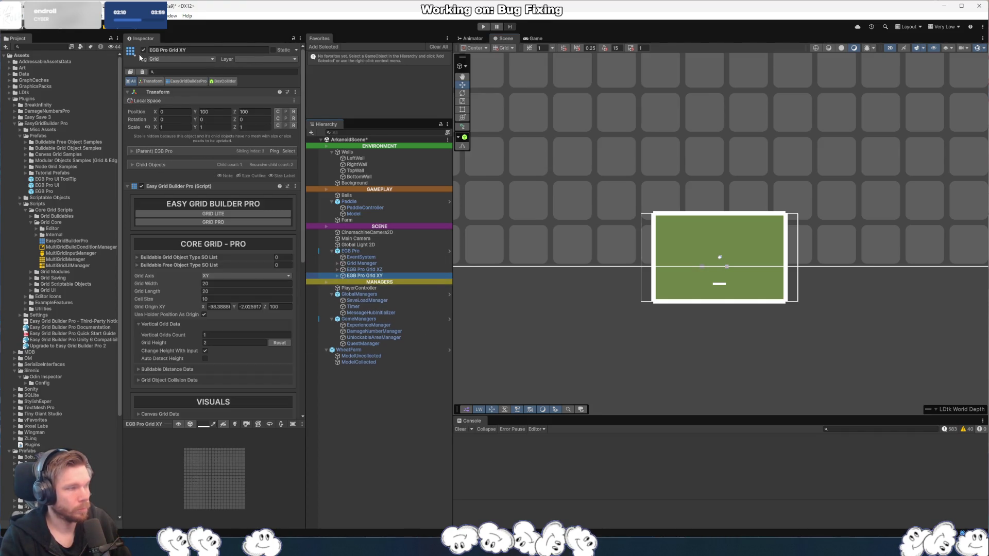
{"action": "key", "text": "Up"}
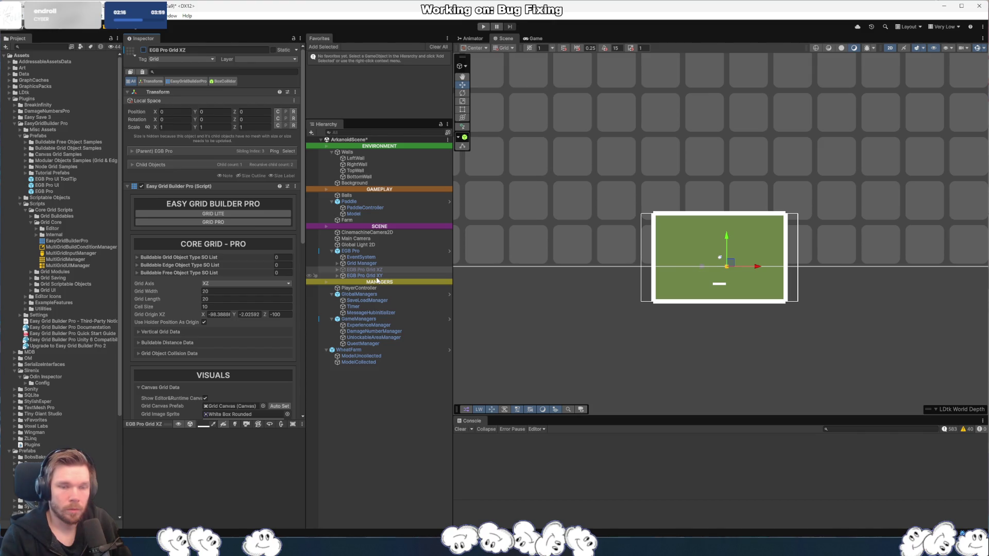
{"action": "key", "text": "alt+Tab"}
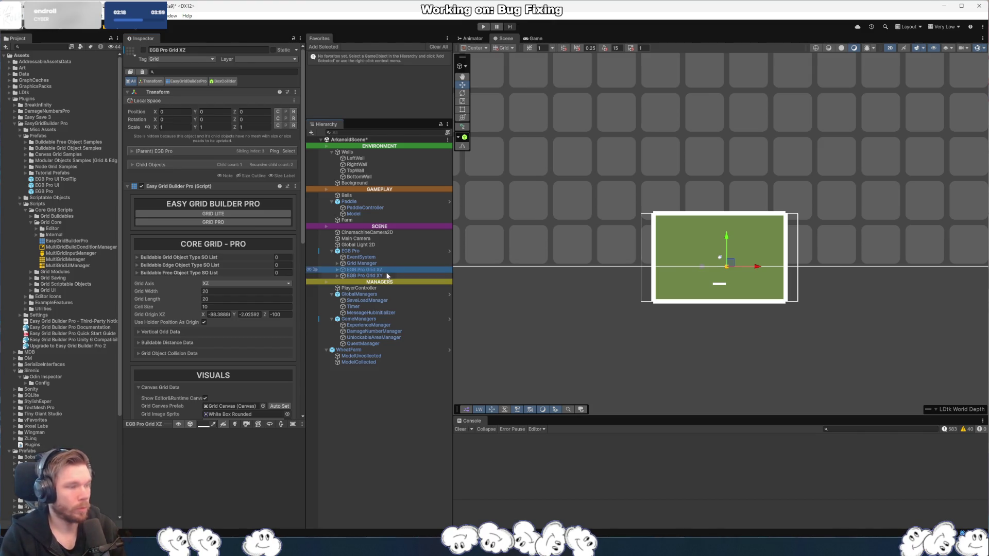
{"action": "key", "text": "Delete"}
{"action": "left_click", "coordinate": [378, 270]}
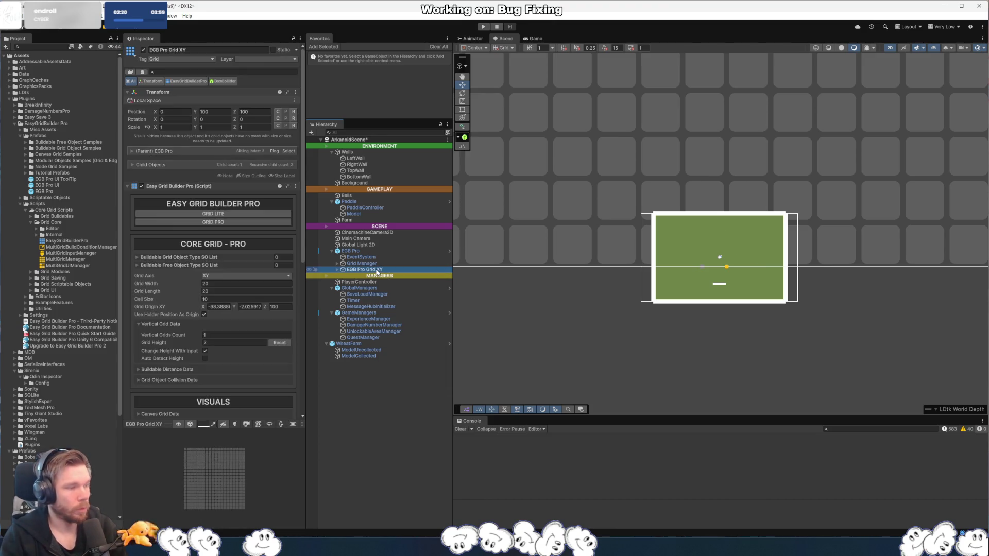
{"action": "left_click", "coordinate": [227, 222]}
{"action": "left_click", "coordinate": [229, 215]}
{"action": "left_click", "coordinate": [234, 222]}
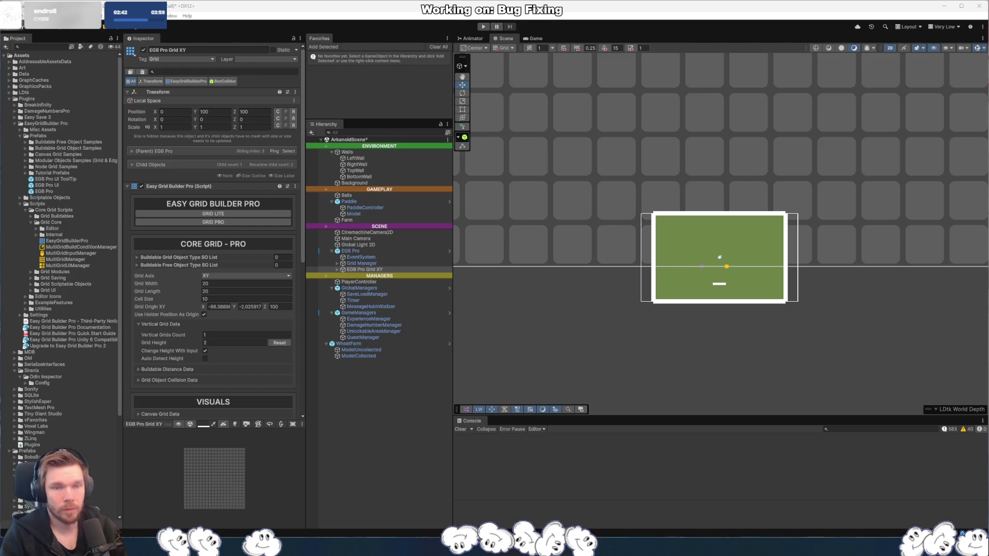
{"action": "left_click", "coordinate": [262, 60]}
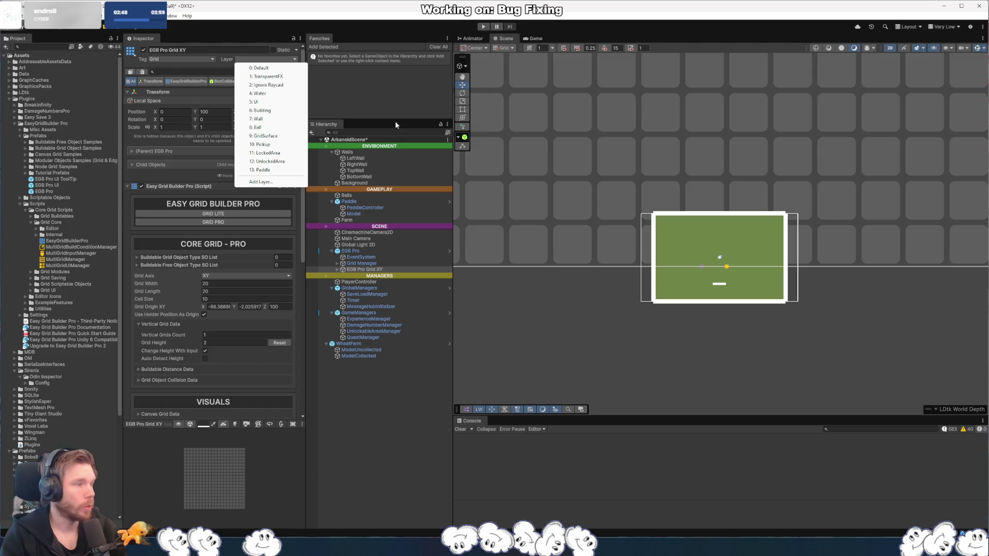
- Set EGB Pro Grid XY and its children to layer 9: GridSurface
{"action": "left_click", "coordinate": [284, 136]}
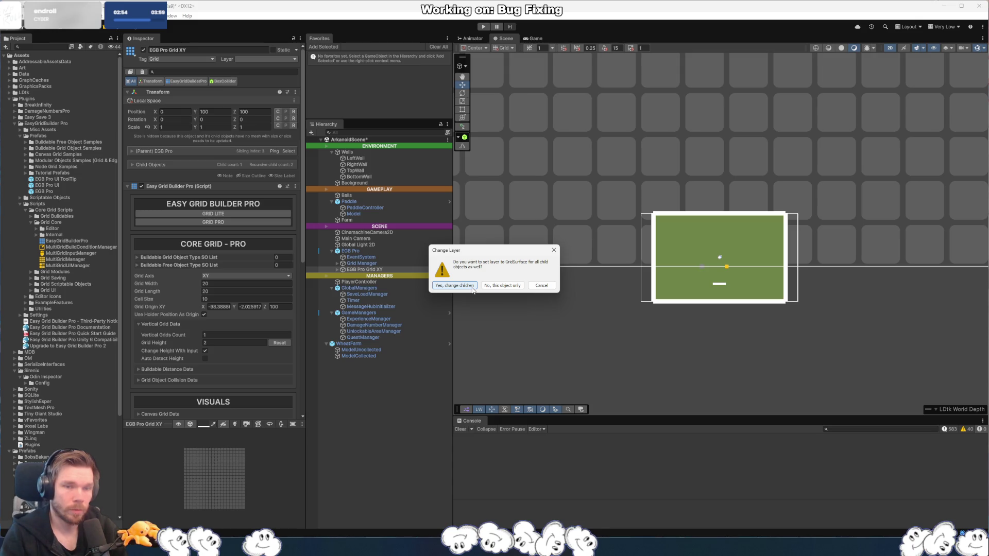
{"action": "left_click", "coordinate": [472, 287]}
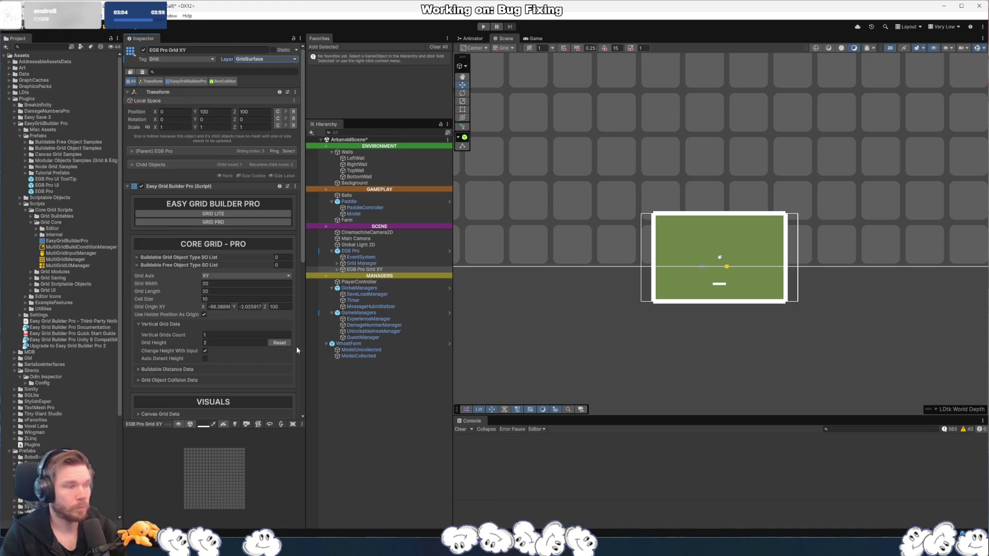
- Expand Dubug Grid Data and enable Show Editor&Runtime Debug on the grid
{"action": "scroll", "coordinate": [203, 303], "scroll_direction": "down", "scroll_amount": 5}
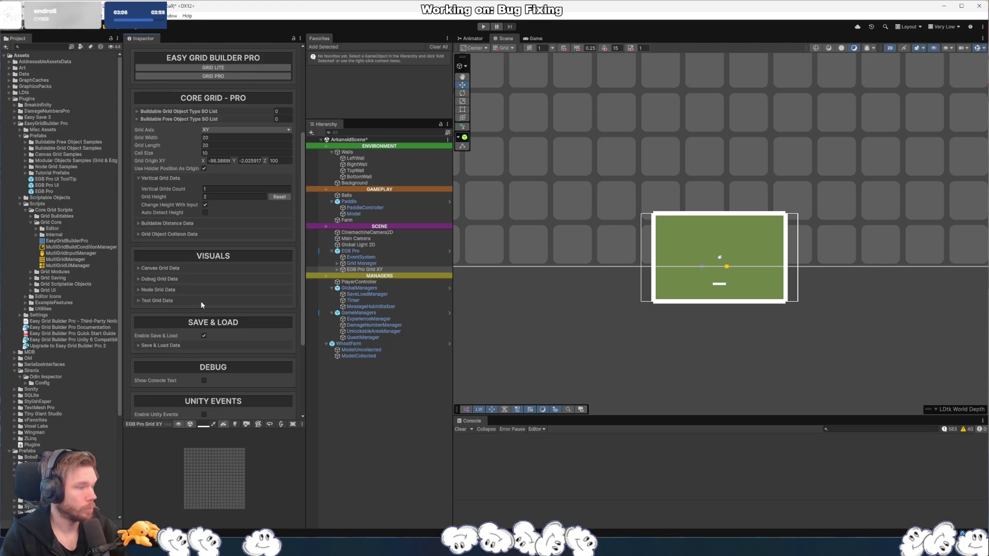
{"action": "left_click", "coordinate": [137, 279]}
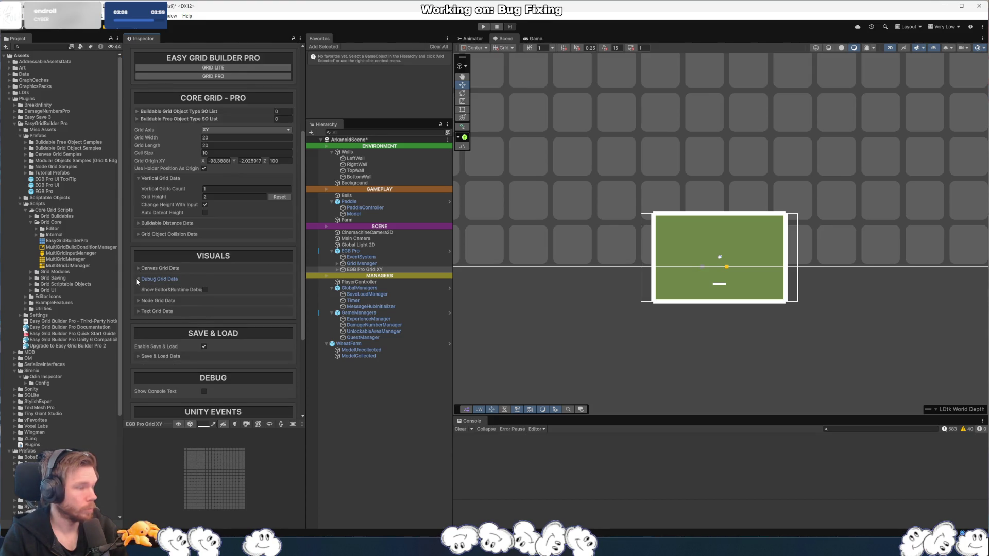
{"action": "left_click", "coordinate": [205, 290]}
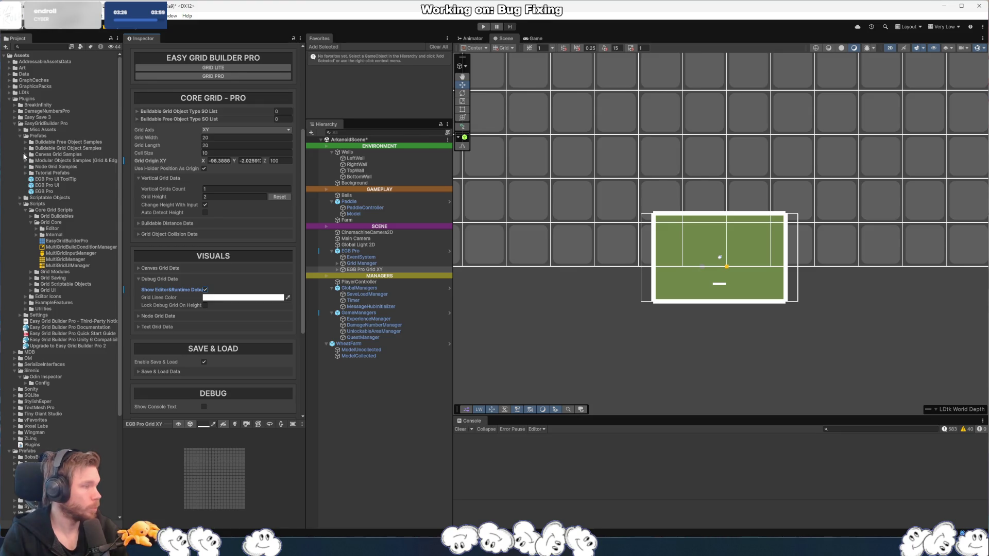
{"action": "left_click", "coordinate": [25, 148]}
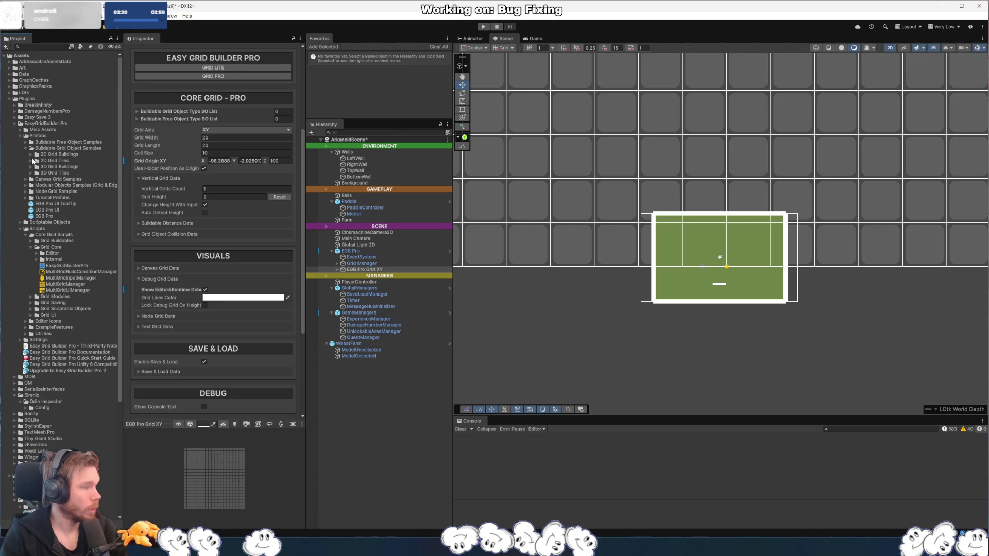
- Add one empty slot to the Buildable Grid Object Type SO List after trying to drag prefabs in
{"action": "left_click", "coordinate": [30, 154]}
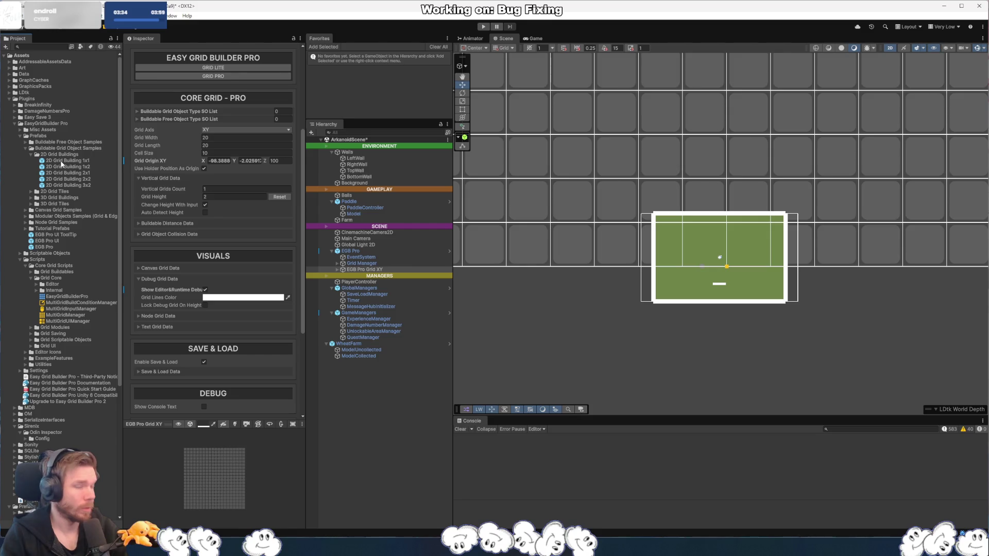
{"action": "scroll", "coordinate": [161, 190], "scroll_direction": "up", "scroll_amount": 3}
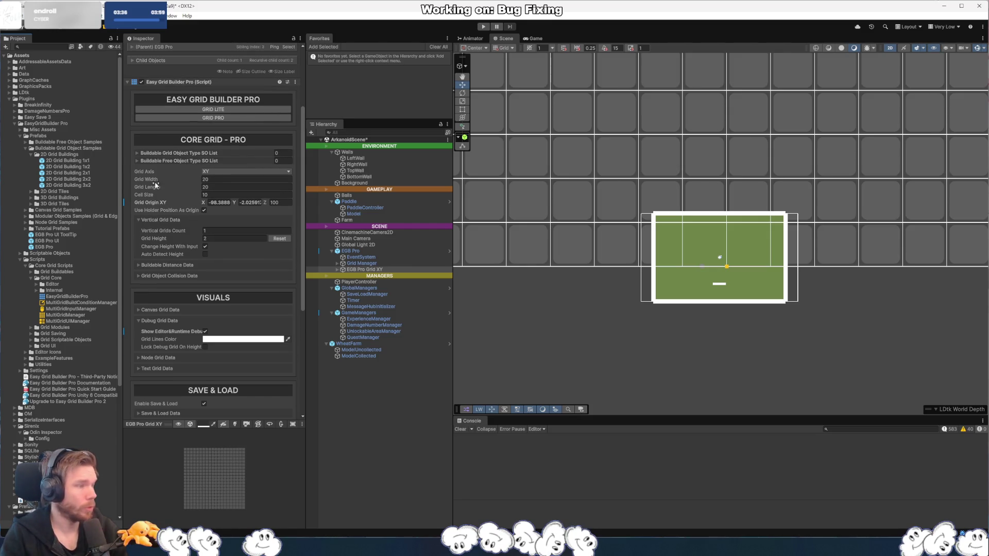
{"action": "left_click", "coordinate": [136, 161]}
{"action": "left_click", "coordinate": [137, 153]}
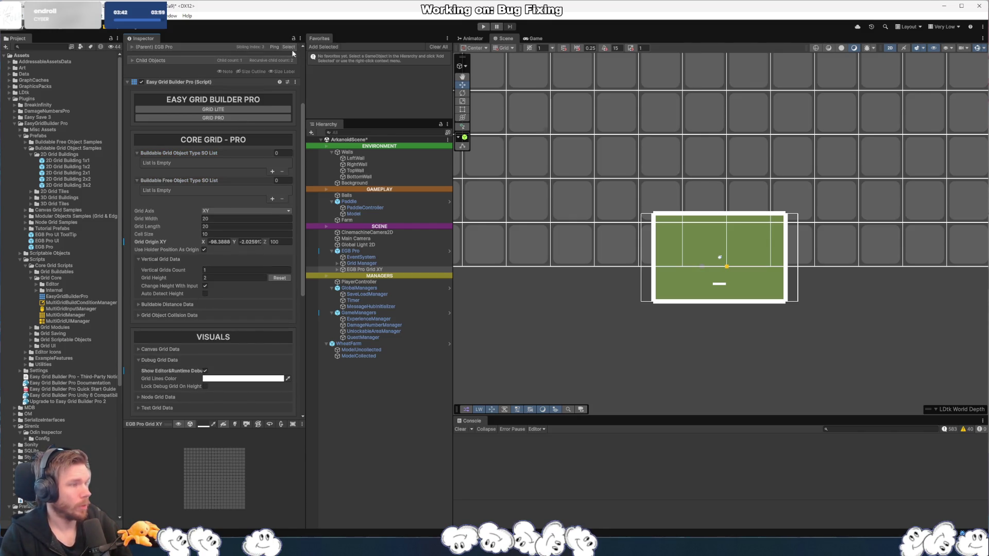
{"action": "left_click", "coordinate": [67, 161]}
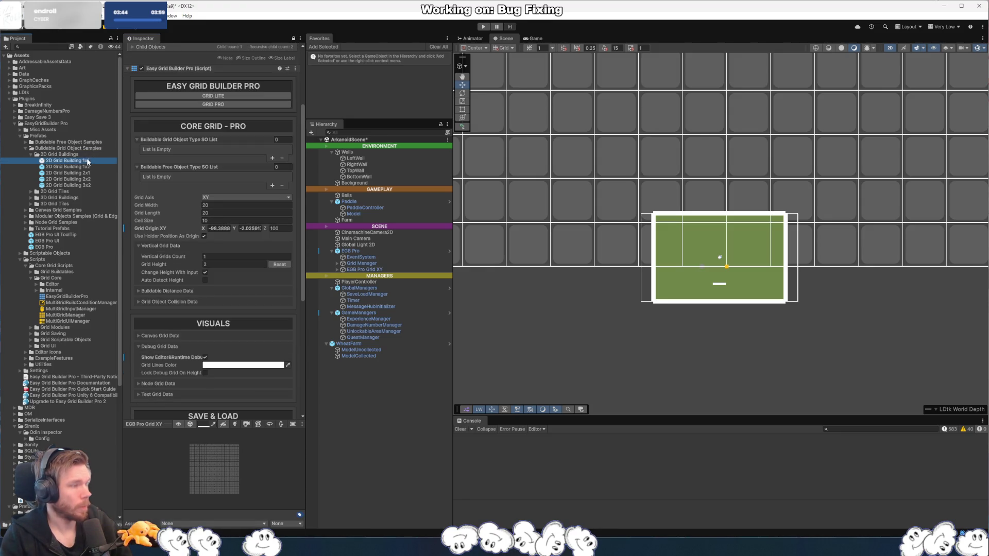
{"action": "left_click", "coordinate": [71, 185], "text": "shift"}
{"action": "mouse_move", "coordinate": [71, 185]}
{"action": "left_mouse_down"}
{"action": "mouse_move", "coordinate": [266, 139]}
{"action": "mouse_move", "coordinate": [168, 139]}
{"action": "mouse_move", "coordinate": [177, 142]}
{"action": "left_mouse_up"}
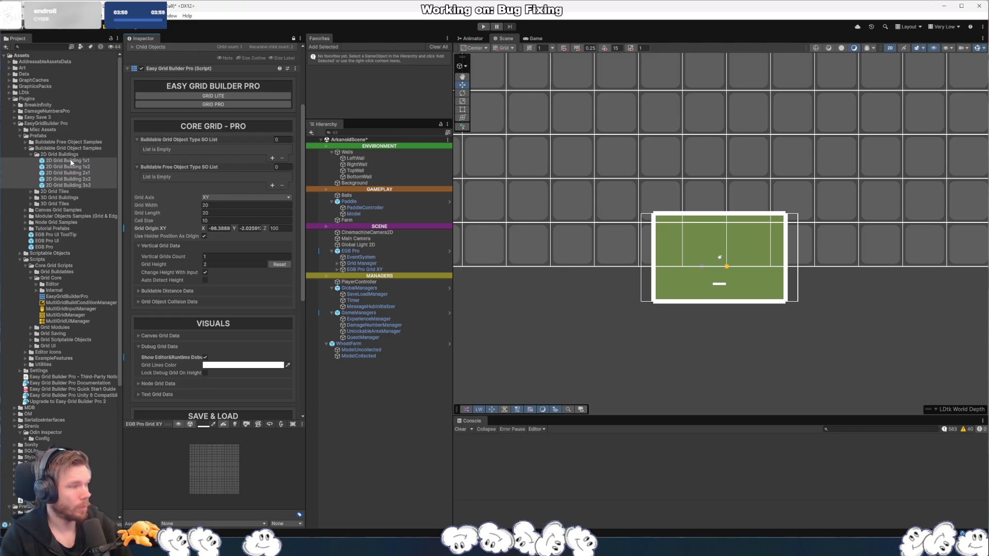
{"action": "left_click", "coordinate": [273, 157]}
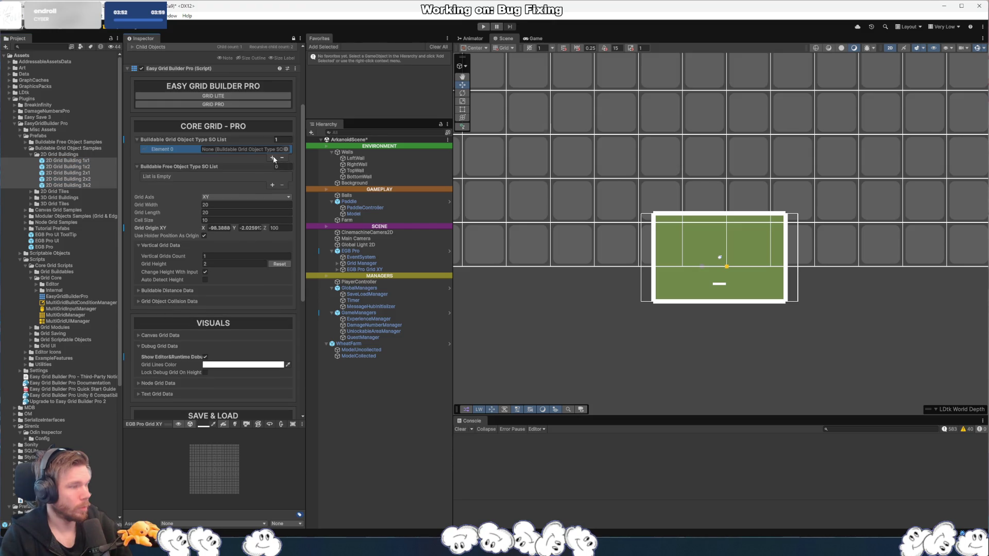
{"action": "mouse_move", "coordinate": [65, 169]}
{"action": "left_mouse_down"}
{"action": "mouse_move", "coordinate": [225, 57]}
{"action": "mouse_move", "coordinate": [185, 149]}
{"action": "mouse_move", "coordinate": [231, 153]}
{"action": "left_mouse_up"}
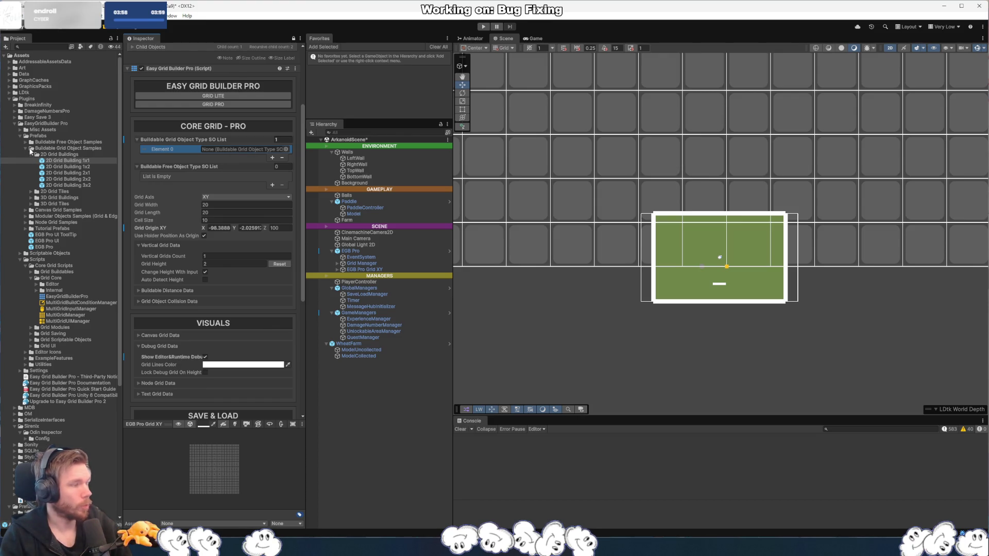
- Open Scriptable Objects > Buildable Grid Object Type SO > 2D Grid Buildings and unlock the Inspector
{"action": "left_click", "coordinate": [20, 254]}
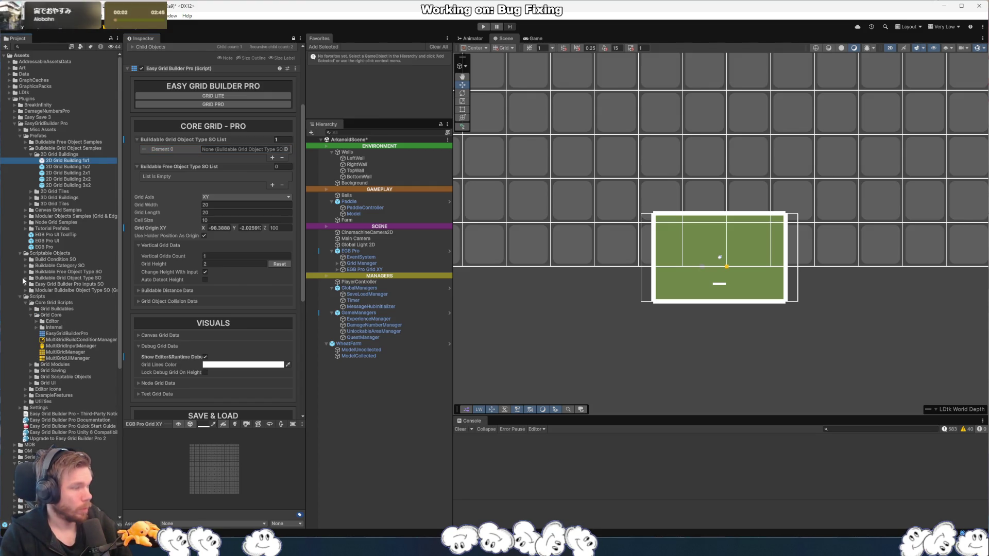
{"action": "left_click", "coordinate": [26, 278]}
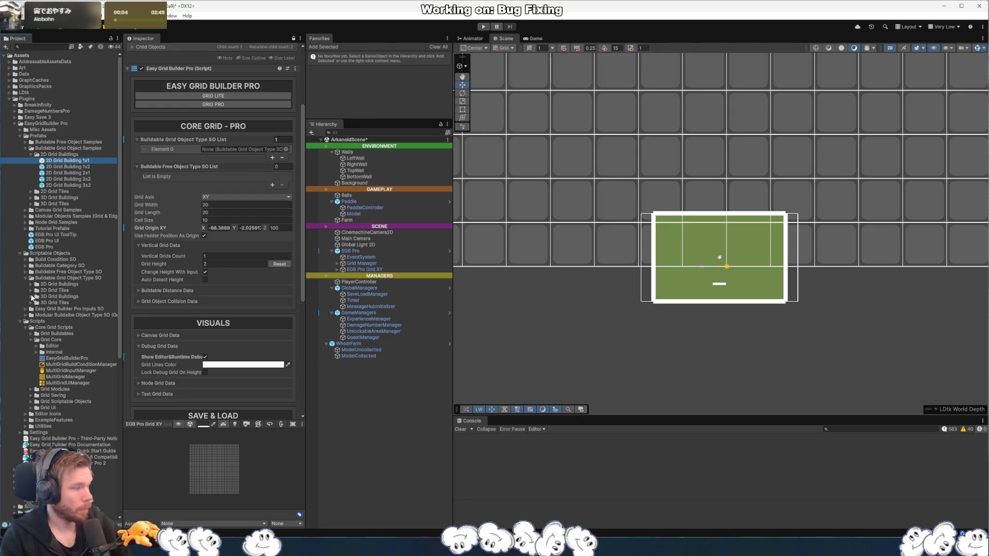
{"action": "left_click", "coordinate": [32, 284]}
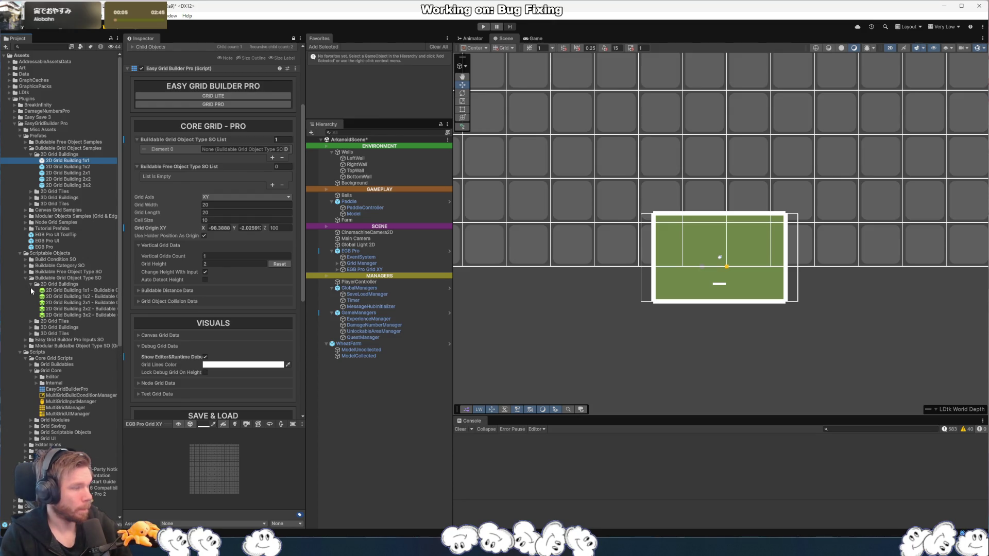
{"action": "left_click", "coordinate": [293, 38]}
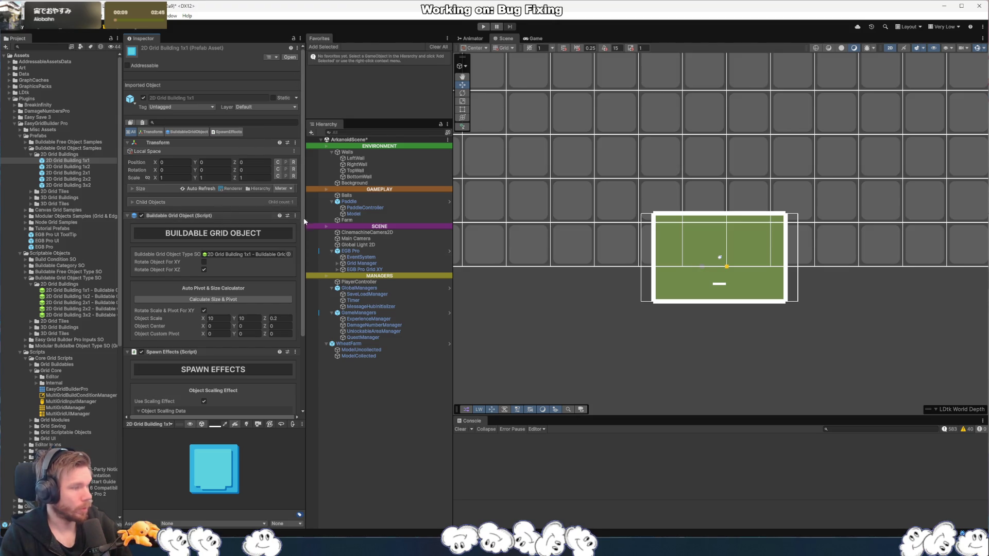
- Expand EGB Pro Grid XY to show Grid Canvas(Clone) and view its sorting layer choices unchanged
{"action": "left_click", "coordinate": [381, 270]}
{"action": "key", "text": "Left"}
{"action": "left_click", "coordinate": [377, 270]}
{"action": "key", "text": "Right"}
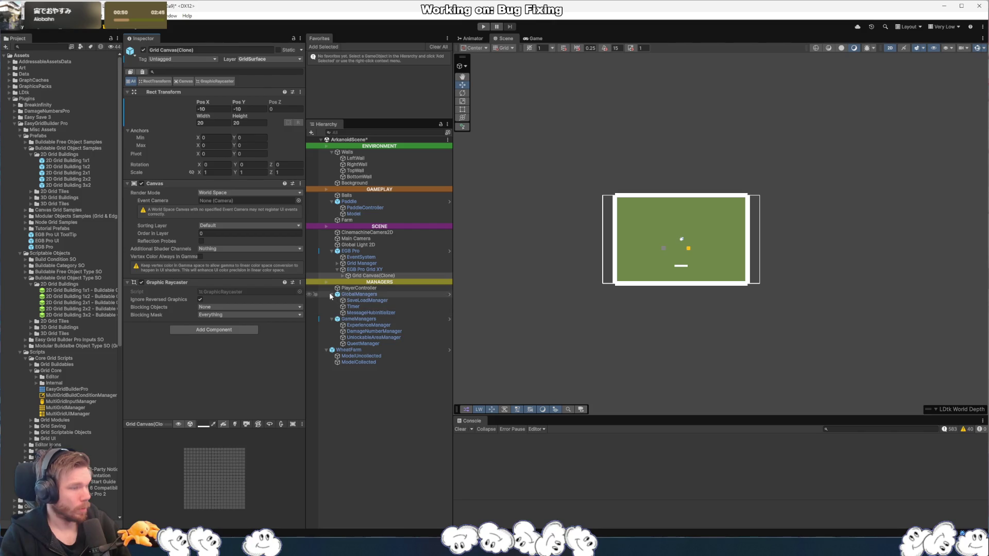
{"action": "left_click", "coordinate": [215, 227]}
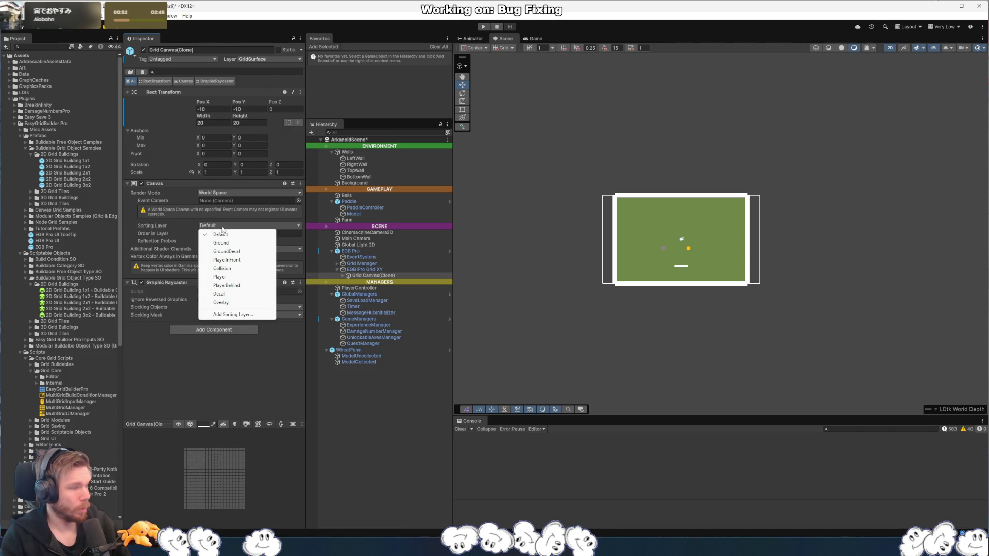
{"action": "left_click", "coordinate": [661, 298]}
{"action": "scroll", "coordinate": [644, 301], "scroll_direction": "down", "scroll_amount": 10}
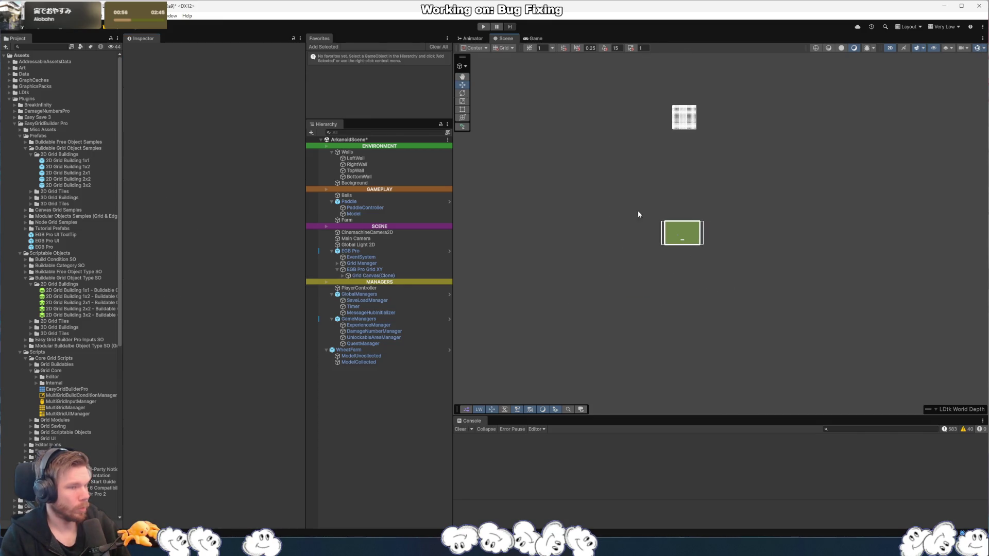
- Set the EGB Pro object's Position X and Y to 0
{"action": "left_click", "coordinate": [684, 117]}
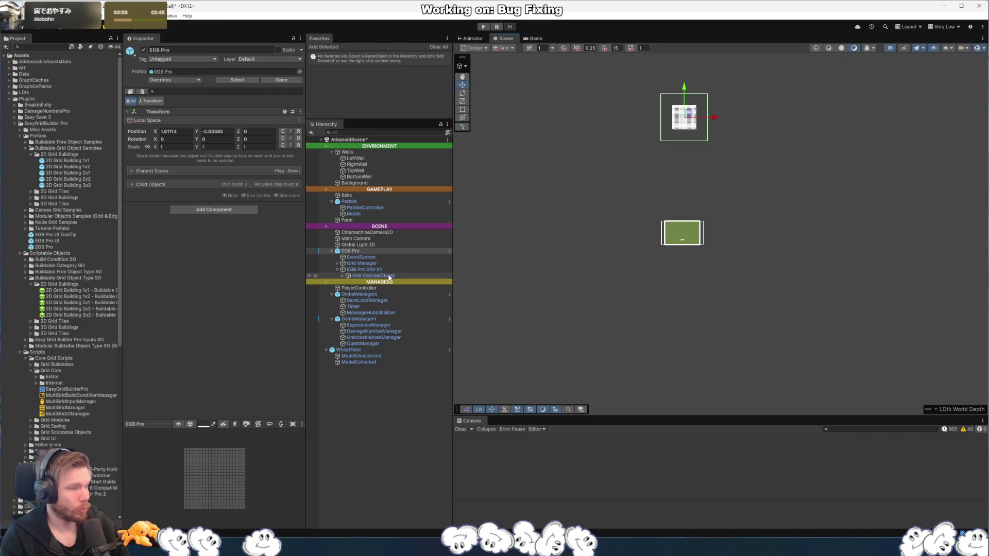
{"action": "left_click", "coordinate": [175, 131]}
{"action": "type", "text": "0"}
{"action": "key", "text": "Tab"}
{"action": "type", "text": "0"}
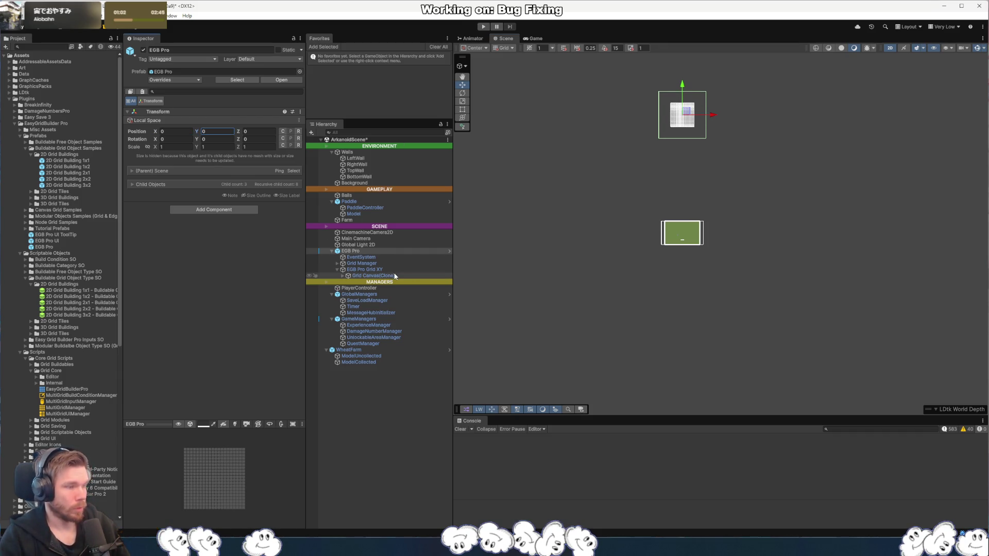
- Expand Grid Canvas(Clone) to reveal Grid Texture, then drag Grid XY down toward the playfield
{"action": "left_click", "coordinate": [366, 270]}
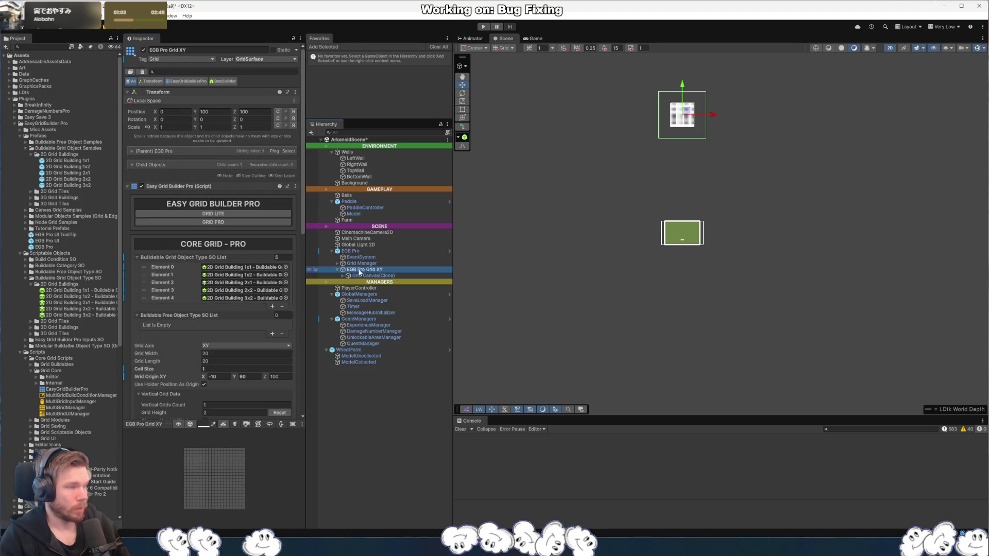
{"action": "scroll", "coordinate": [147, 254], "scroll_direction": "down", "scroll_amount": 10}
{"action": "scroll", "coordinate": [170, 239], "scroll_direction": "up", "scroll_amount": 8}
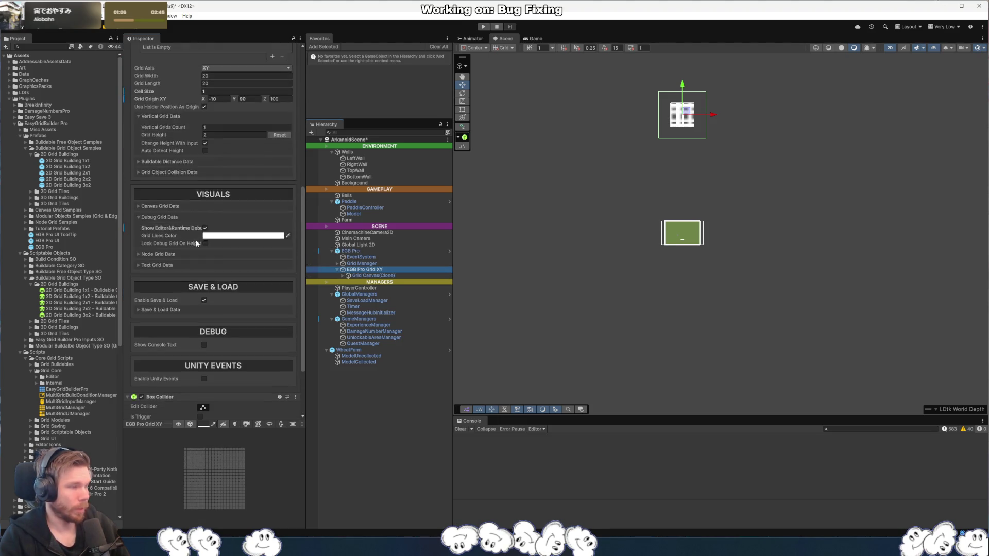
{"action": "scroll", "coordinate": [195, 242], "scroll_direction": "up", "scroll_amount": 3}
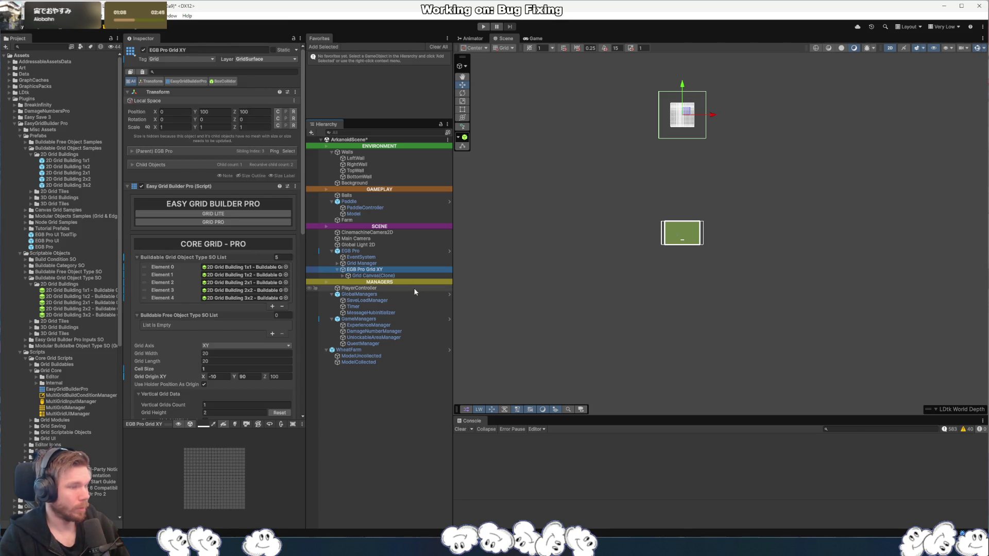
{"action": "left_click", "coordinate": [356, 277]}
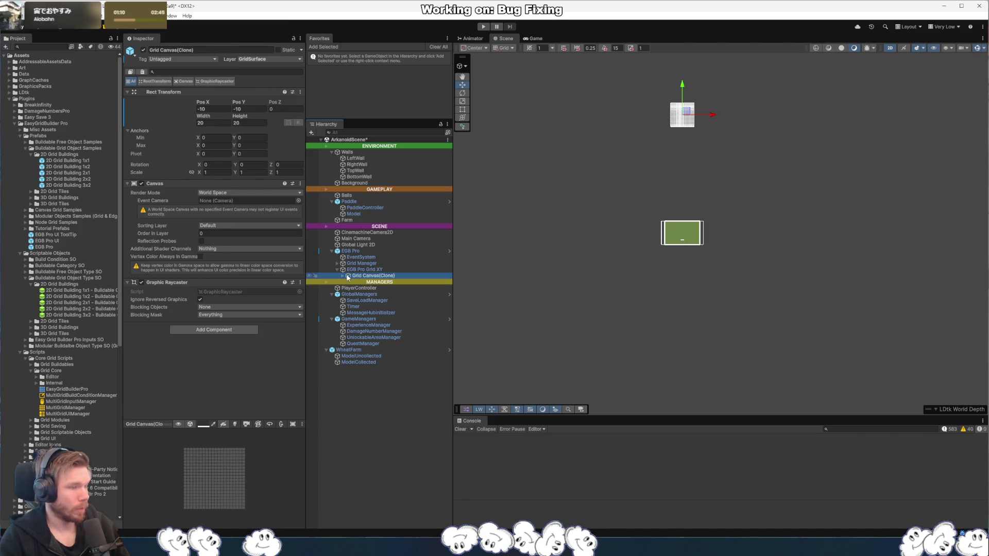
{"action": "left_click", "coordinate": [343, 276]}
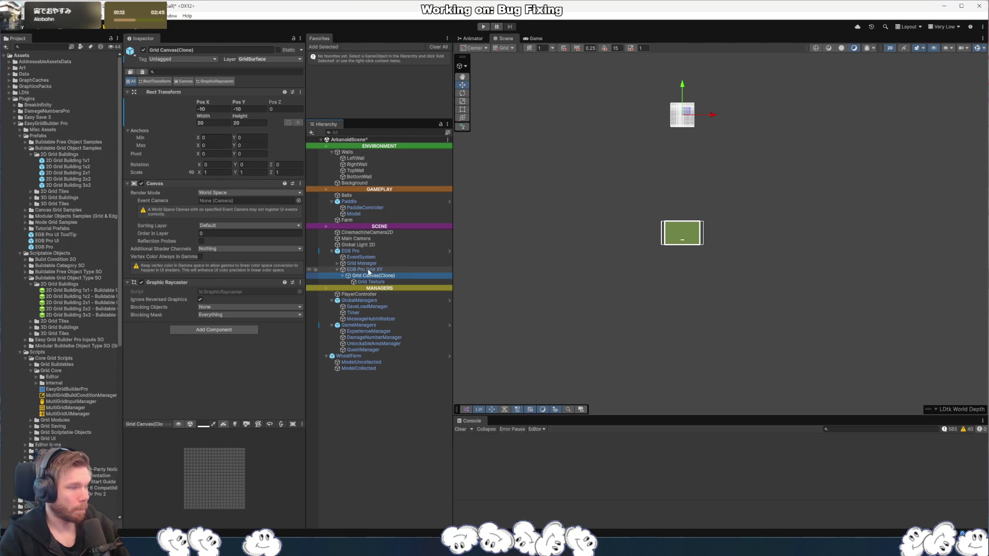
{"action": "left_click", "coordinate": [681, 110]}
{"action": "left_click_drag", "start_coordinate": [683, 96], "coordinate": [683, 212]}
- Frame the grid and nudge it vertically onto the green playfield
{"action": "key", "text": "f"}
{"action": "scroll", "coordinate": [776, 273], "scroll_direction": "up", "scroll_amount": 5}
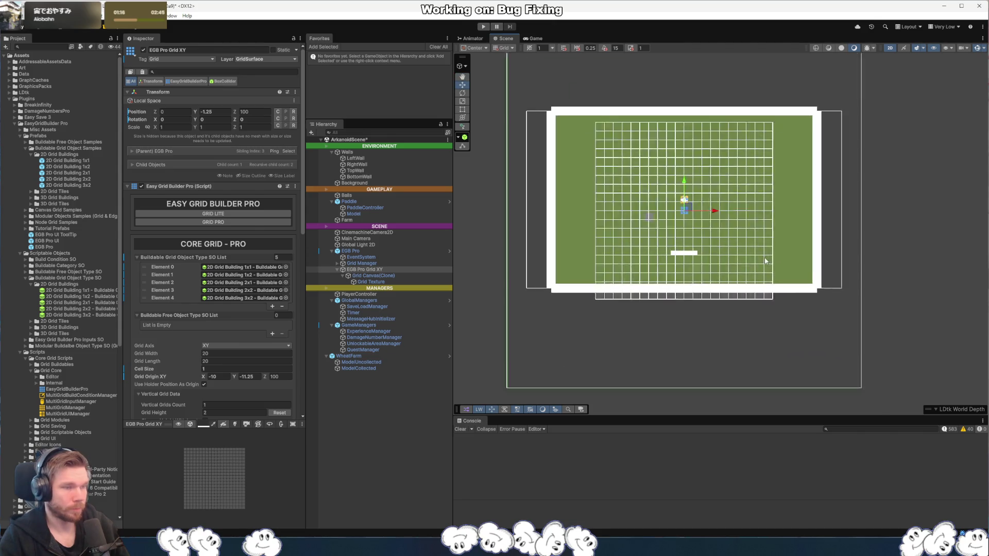
{"action": "left_click_drag", "start_coordinate": [681, 196], "coordinate": [684, 176]}
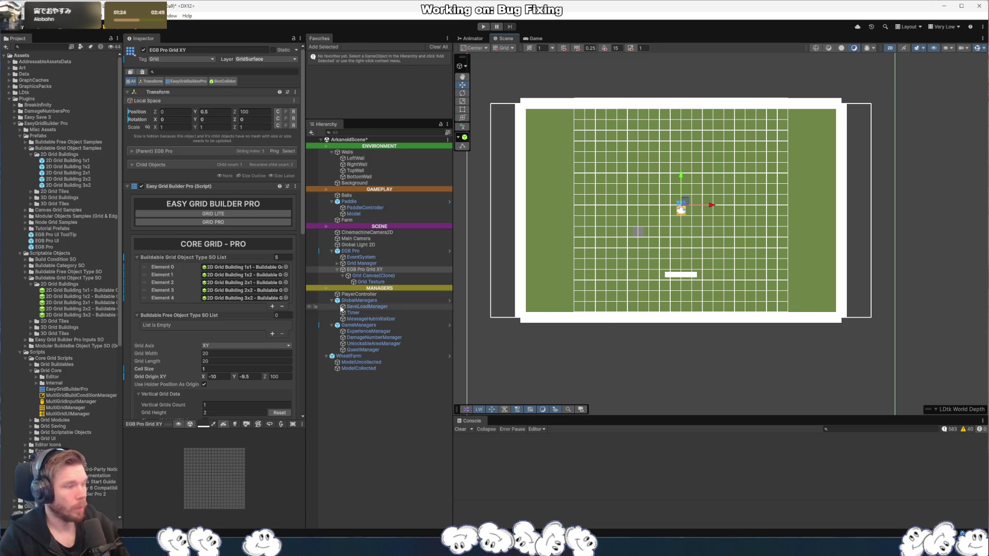
{"action": "scroll", "coordinate": [237, 360], "scroll_direction": "down", "scroll_amount": 2}
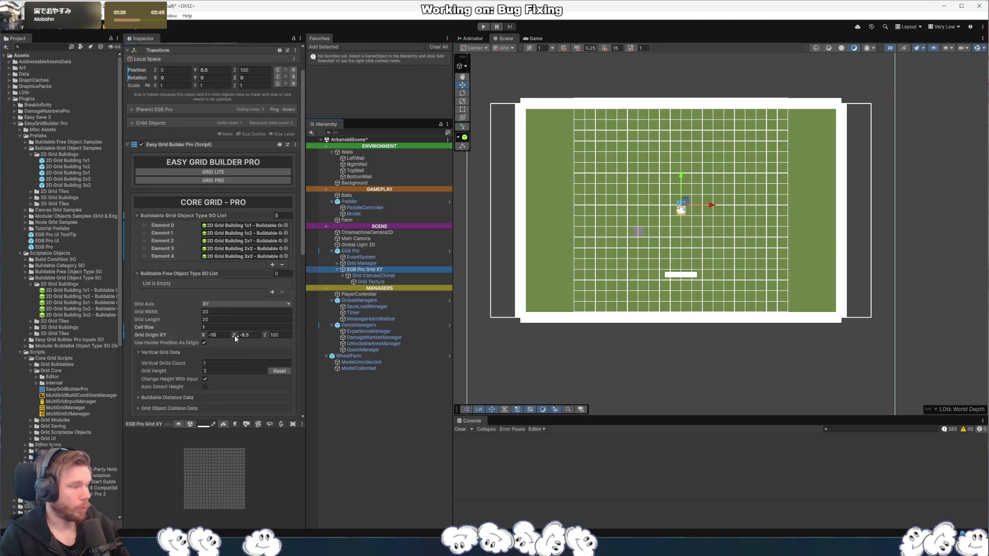
- Set Grid Width and Grid Length to 5 and enable Use Holder Position As Origin
{"action": "left_click", "coordinate": [237, 314]}
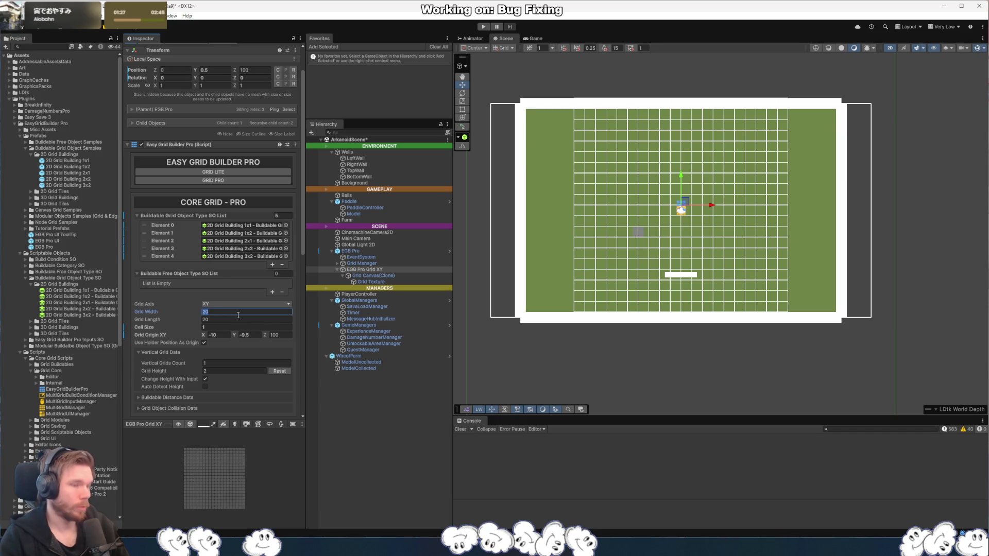
{"action": "type", "text": "5"}
{"action": "left_click", "coordinate": [232, 321]}
{"action": "type", "text": "5"}
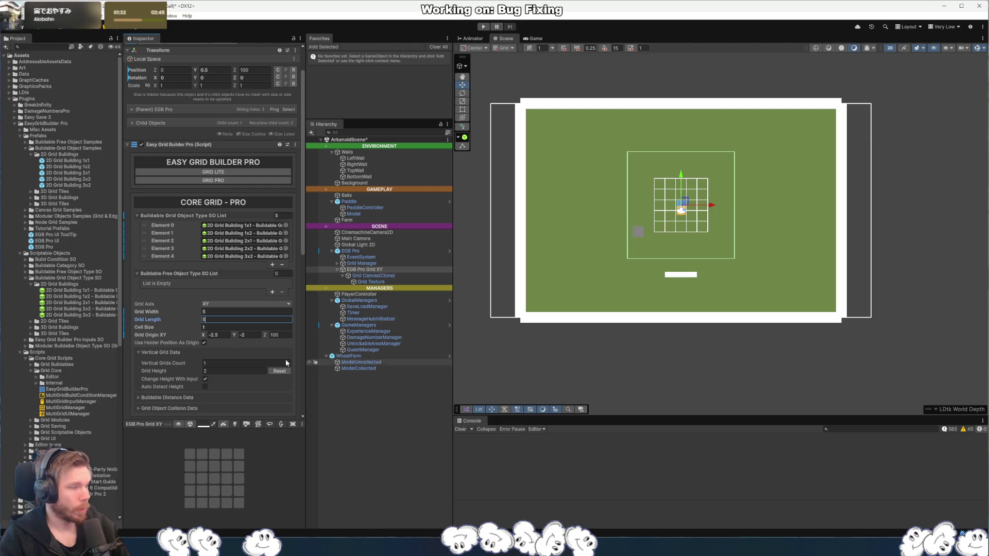
{"action": "left_click", "coordinate": [224, 335]}
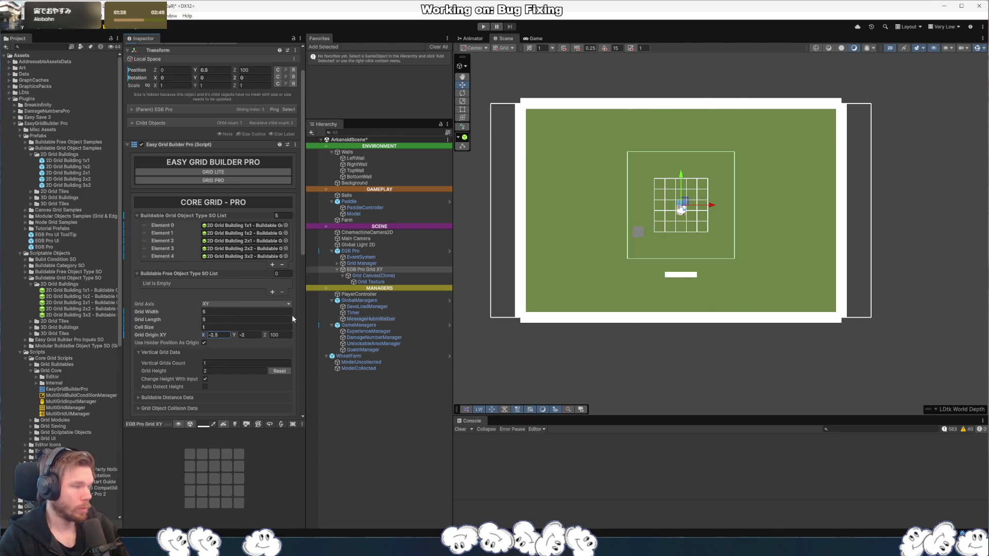
{"action": "left_click", "coordinate": [204, 343]}
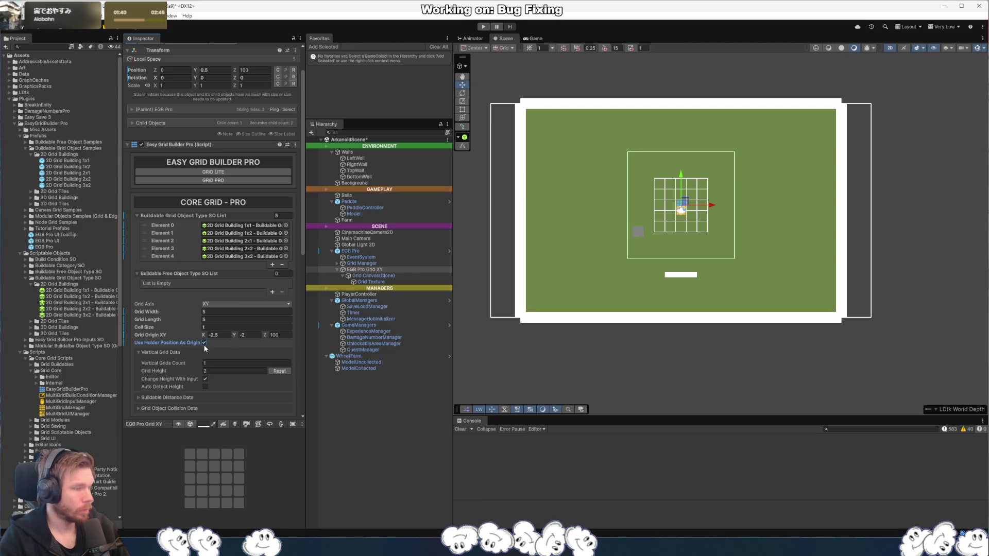
{"action": "left_click_drag", "start_coordinate": [721, 285], "coordinate": [730, 295]}
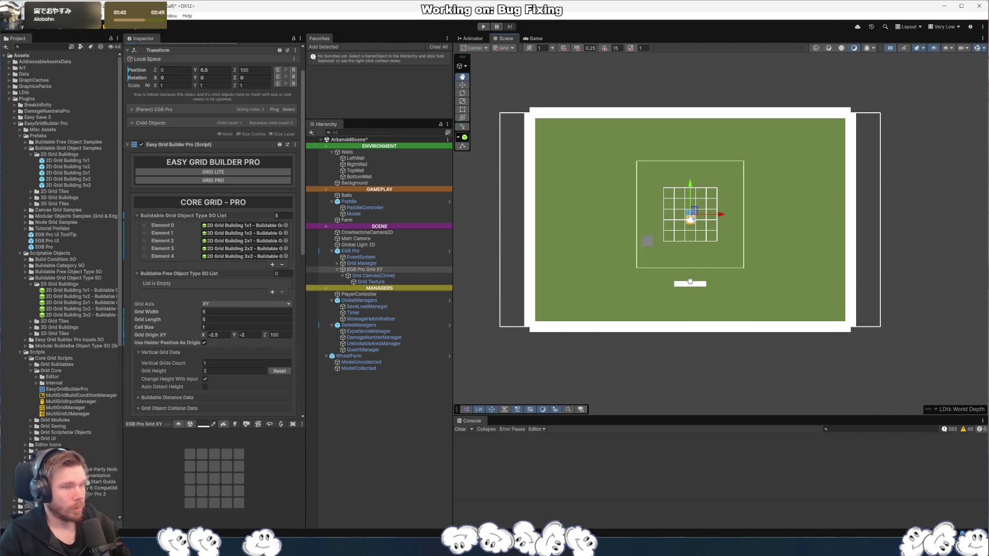
{"action": "left_click", "coordinate": [536, 39]}
{"action": "left_click", "coordinate": [505, 39]}
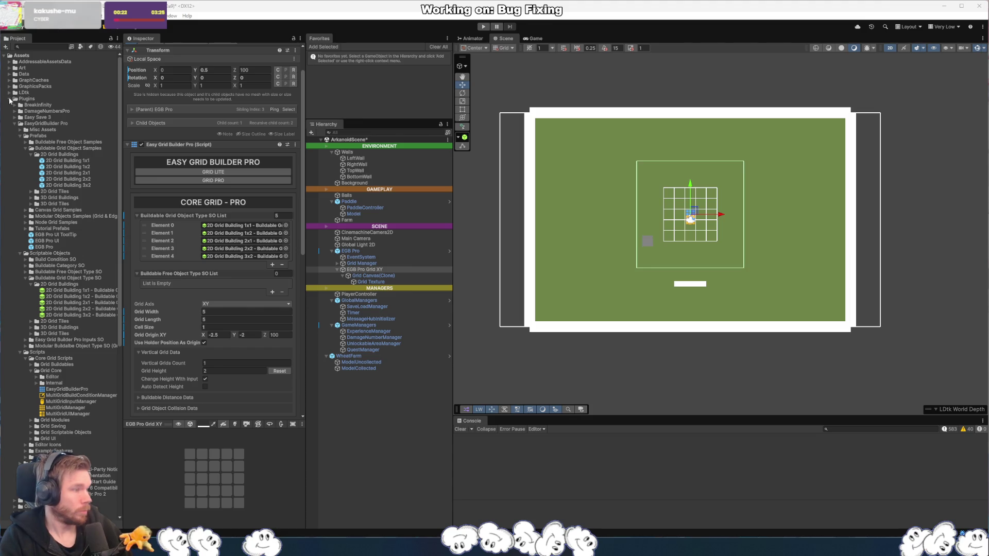
{"action": "right_click", "coordinate": [63, 286]}
- Create a BuildableGridObjectTypeSO asset in 2D Grid Buildings via Create > Easy Grid Builder Pro
{"action": "mouse_move", "coordinate": [129, 291]}
{"action": "mouse_move", "coordinate": [240, 541]}
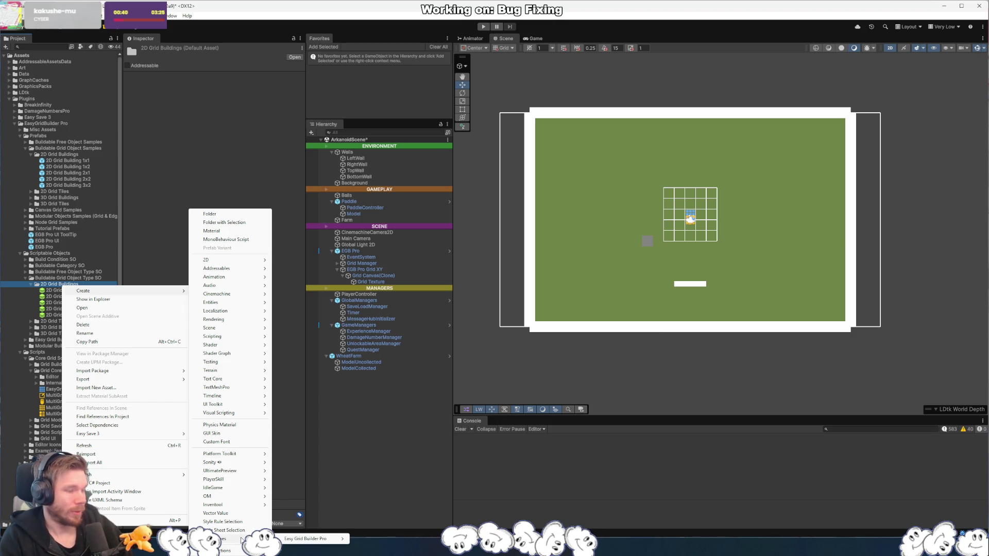
{"action": "mouse_move", "coordinate": [306, 544]}
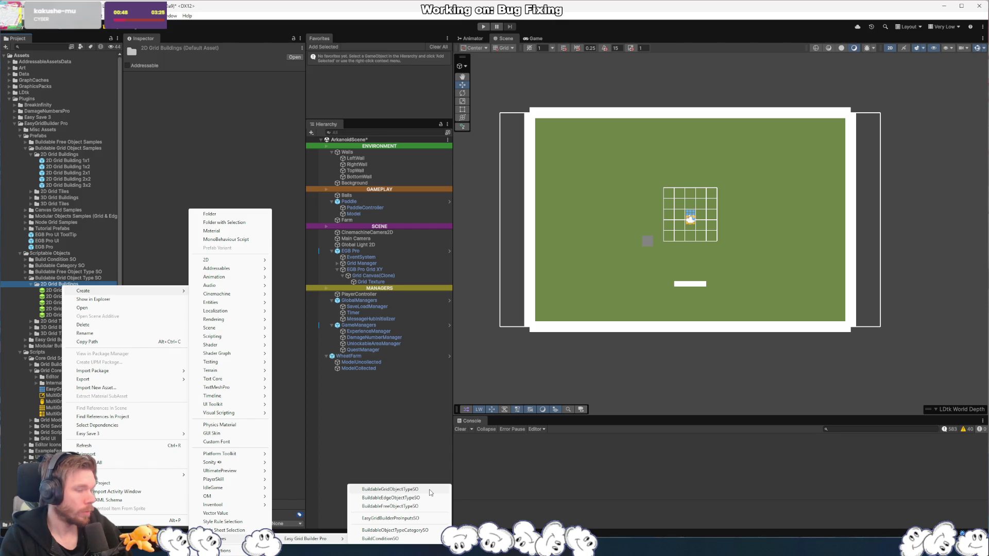
{"action": "left_click", "coordinate": [430, 493]}
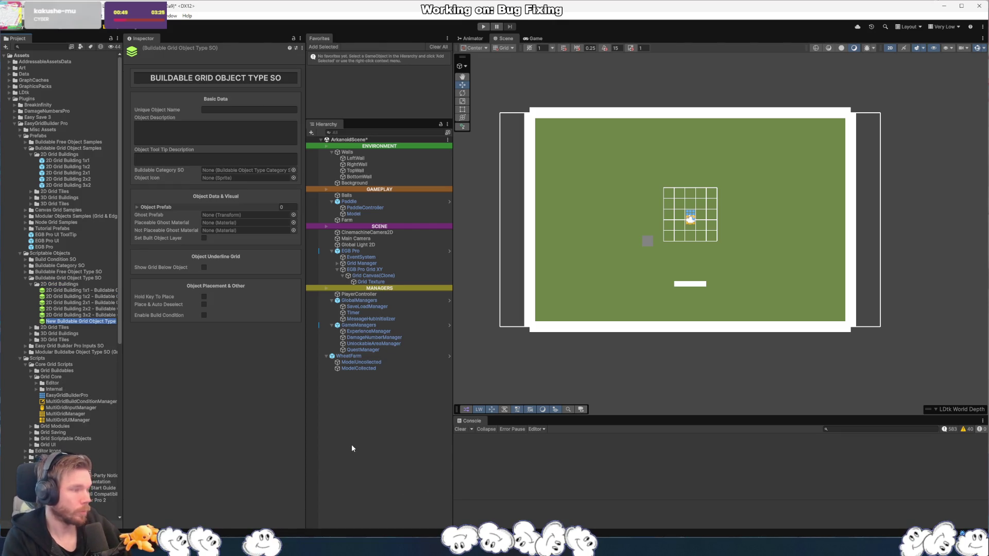
- Rename the new asset to WheatFarm
{"action": "type", "text": "2D TestBuilding"}
{"action": "key", "text": "ctrl+BackSpace"}
{"action": "type", "text": "Wheat"}
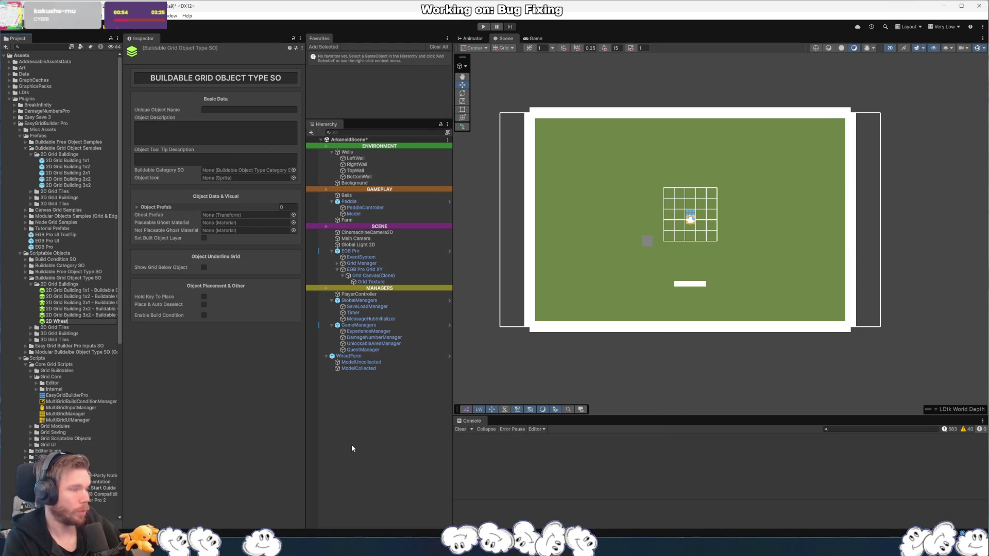
{"action": "type", "text": "farm"}
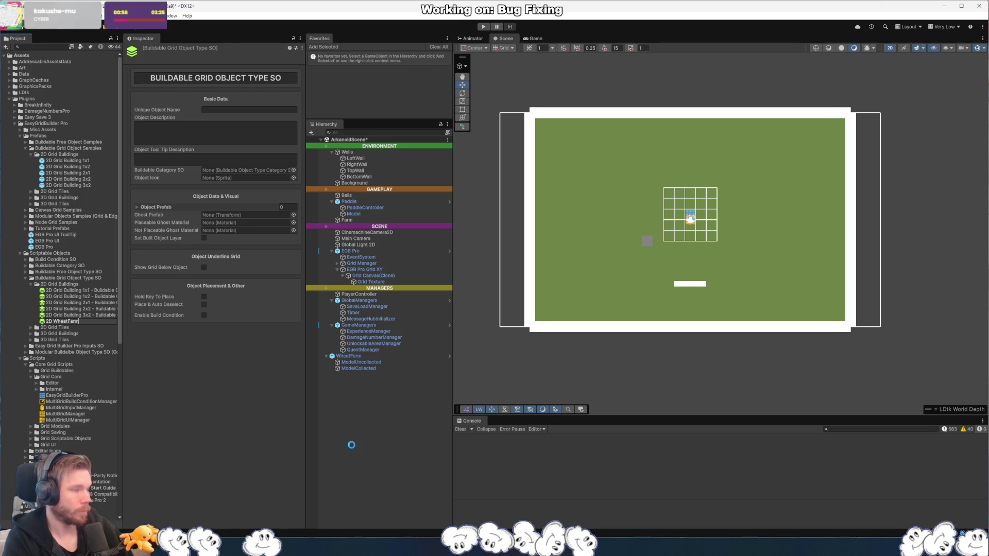
{"action": "key", "text": "Return"}
{"action": "key", "text": "Home"}
{"action": "key", "text": "Delete"}
{"action": "key", "text": "Delete"}
{"action": "key", "text": "Delete"}
{"action": "key", "text": "Return"}
- Fill in Unique Object Name 'Wheat Farm', description 'Farm that produces wheat' and tooltip 'Wheeeeat'
{"action": "left_click", "coordinate": [278, 116]}
{"action": "type", "text": "Wheat Farm"}
{"action": "key", "text": "Tab"}
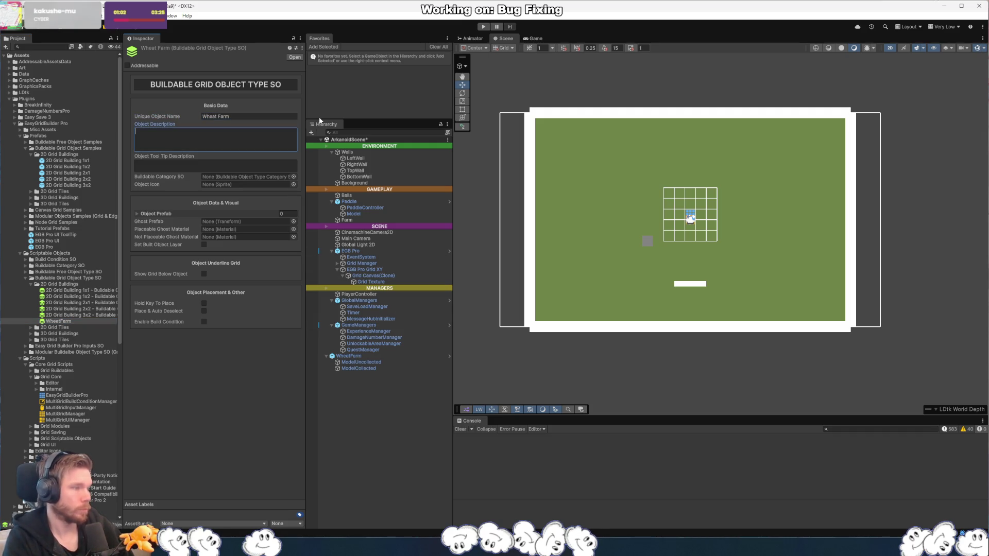
{"action": "type", "text": "Farm that produces wheat"}
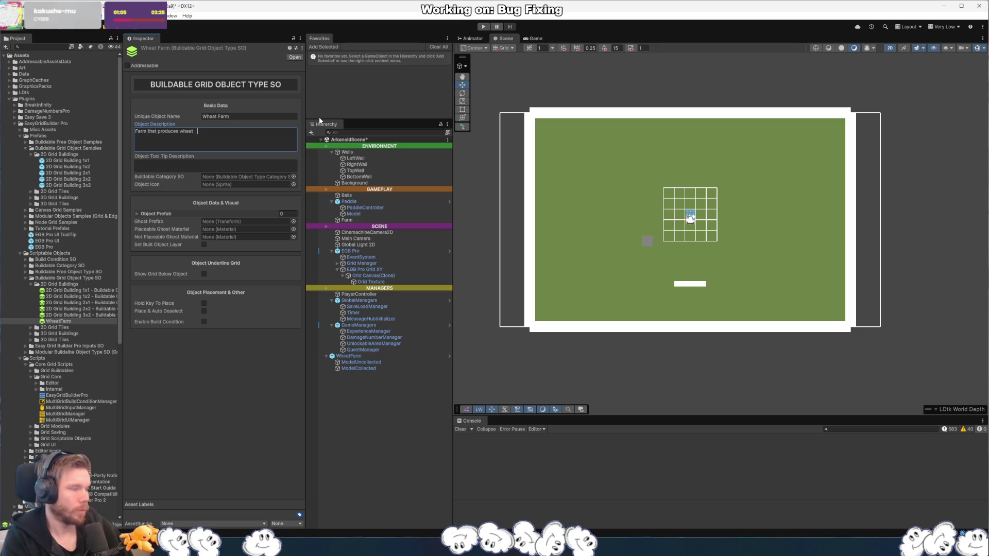
{"action": "key", "text": "Tab"}
{"action": "type", "text": "whee"}
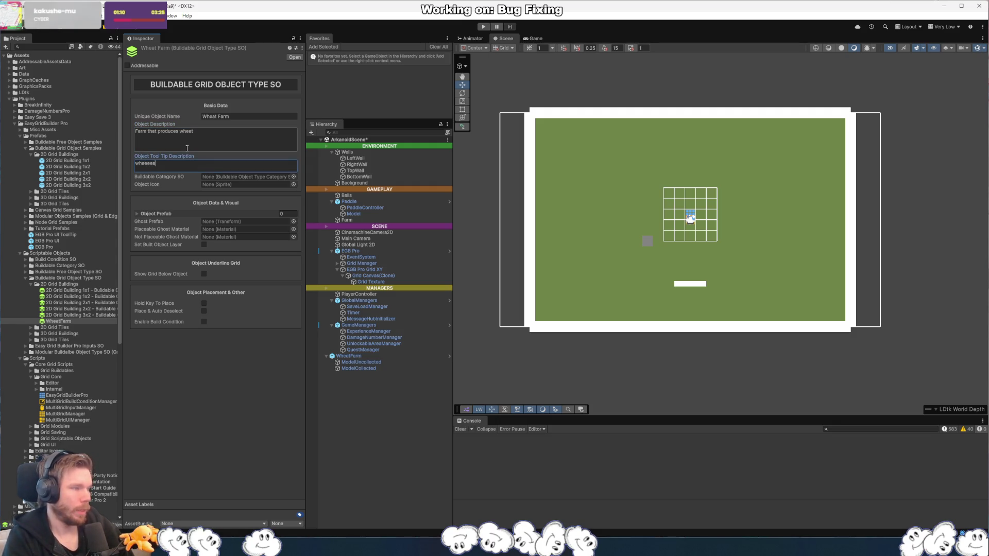
{"action": "key", "text": "Home"}
{"action": "key", "text": "Delete"}
{"action": "type", "text": "W"}
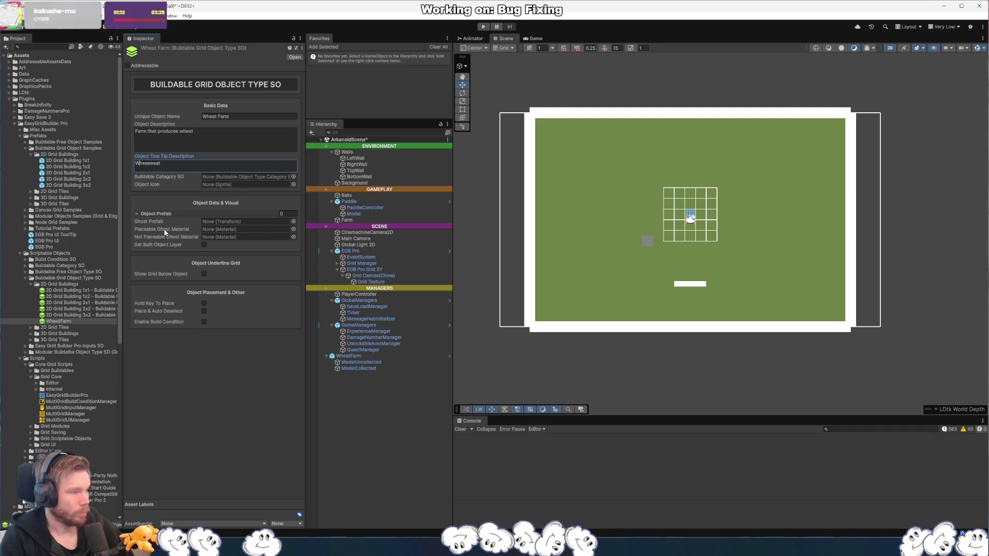
{"action": "left_click", "coordinate": [296, 178]}
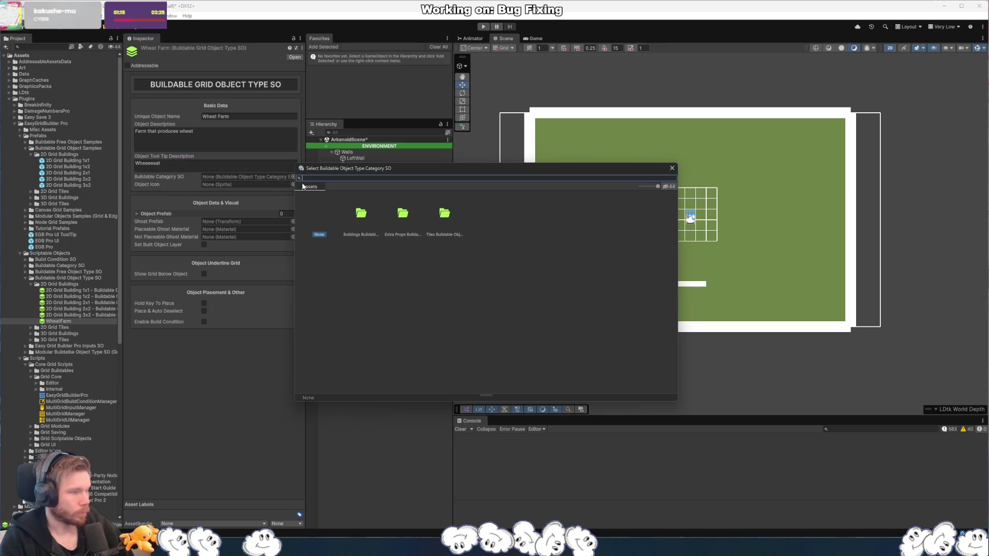
- Set the Buildable Category to Buildings
{"action": "left_click", "coordinate": [361, 215]}
{"action": "left_click", "coordinate": [405, 218]}
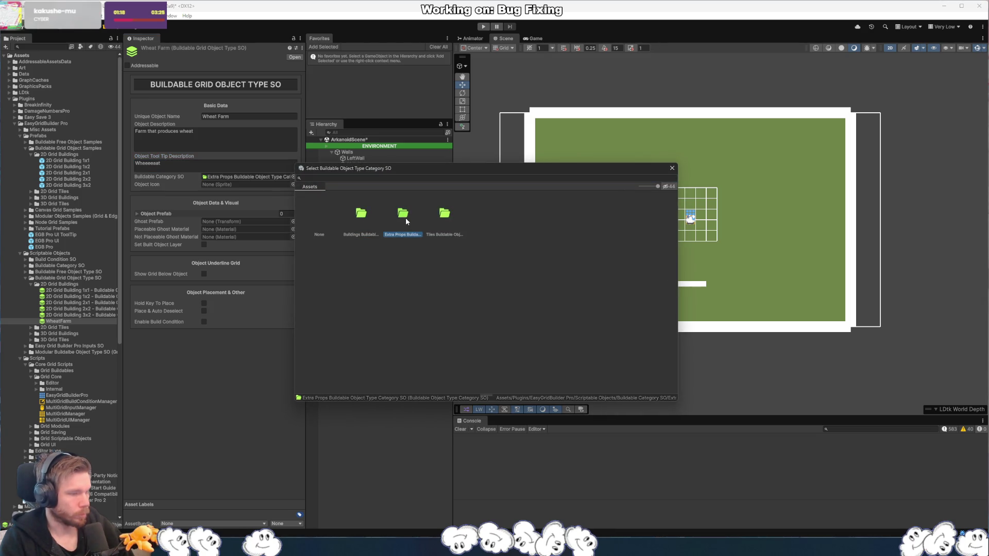
{"action": "left_click", "coordinate": [449, 219]}
{"action": "double_click", "coordinate": [358, 217]}
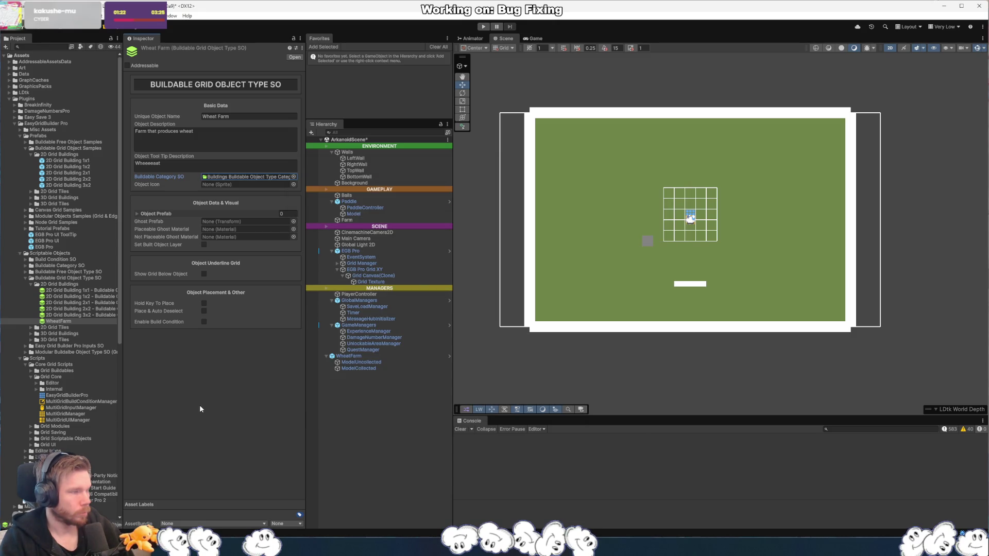
- Assign the wheat_0 sprite as the Object Icon and expand the Object Prefab list
{"action": "left_click", "coordinate": [293, 185]}
{"action": "scroll", "coordinate": [527, 314], "scroll_direction": "down", "scroll_amount": 1}
{"action": "scroll", "coordinate": [526, 314], "scroll_direction": "down", "scroll_amount": 15}
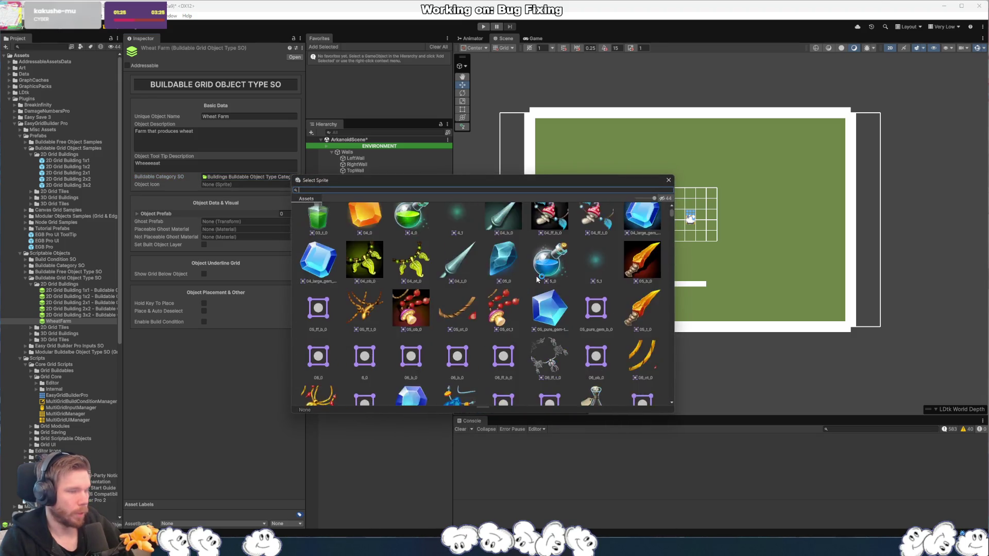
{"action": "scroll", "coordinate": [490, 228], "scroll_direction": "down", "scroll_amount": 6}
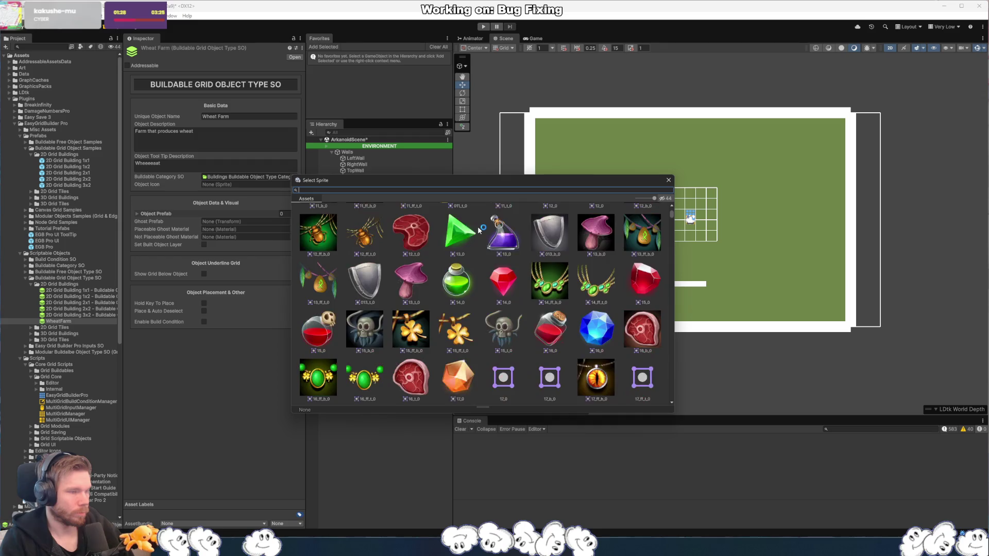
{"action": "type", "text": "farm"}
{"action": "key", "text": "BackSpace"}
{"action": "key", "text": "BackSpace"}
{"action": "key", "text": "BackSpace"}
{"action": "type", "text": "wheat"}
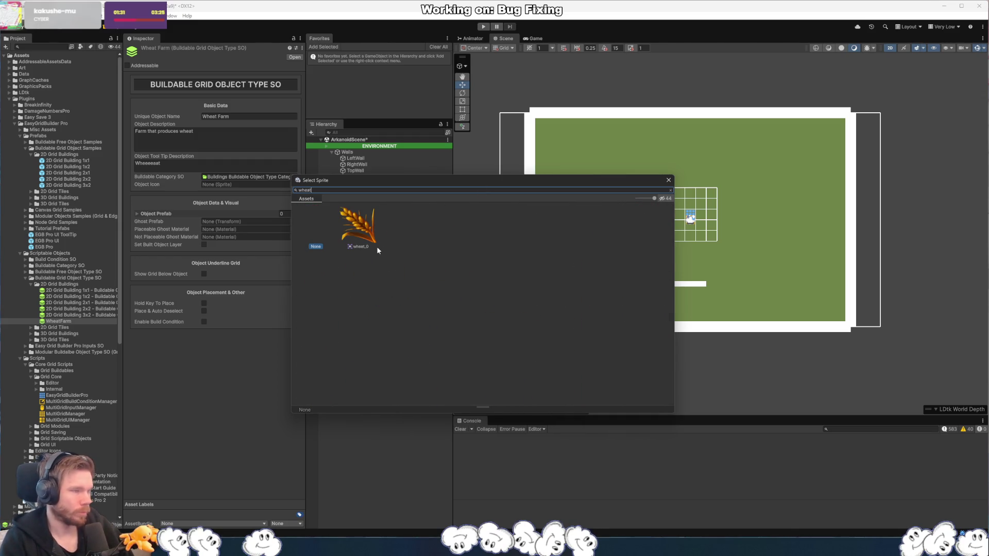
{"action": "double_click", "coordinate": [360, 229]}
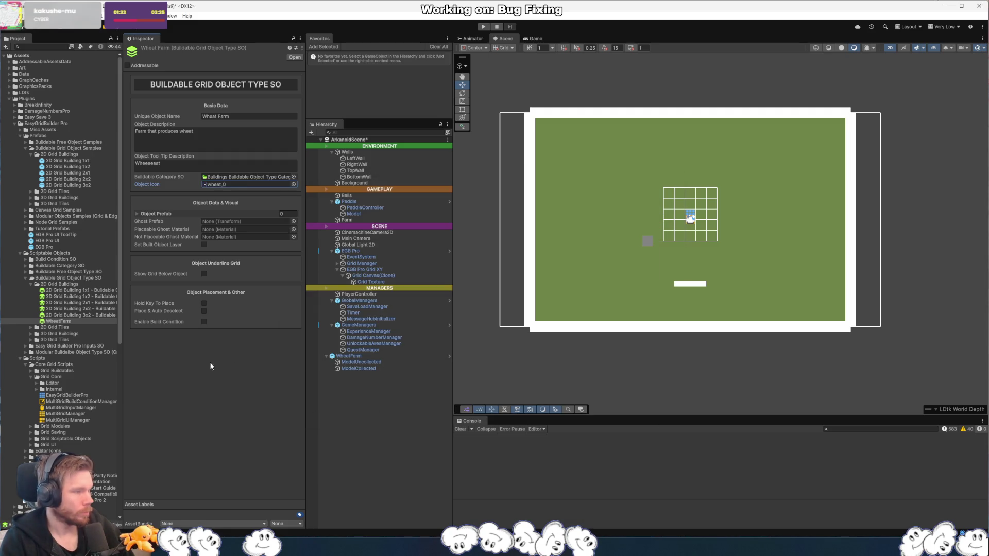
{"action": "left_click", "coordinate": [136, 214]}
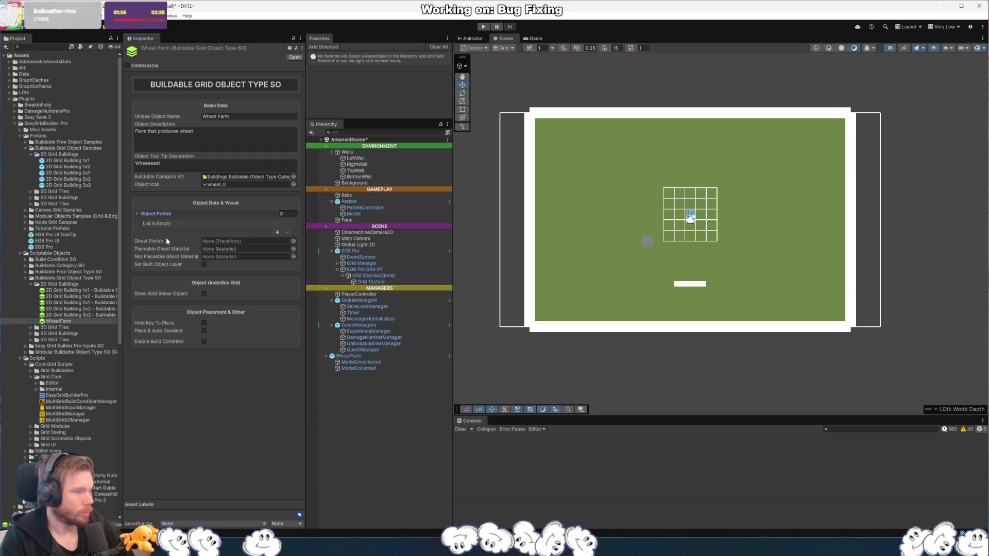
- Add an Object Prefab entry and set WheatFarm as both Element 0 and the Ghost Prefab
{"action": "left_click", "coordinate": [277, 232]}
{"action": "left_click", "coordinate": [292, 223]}
{"action": "type", "text": "wheat"}
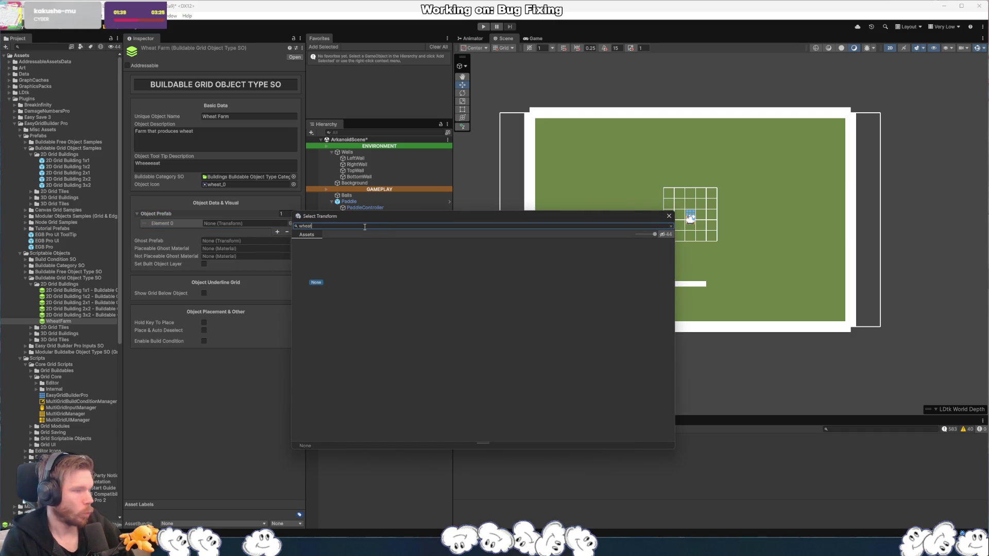
{"action": "key", "text": "Escape"}
{"action": "key", "text": "Escape"}
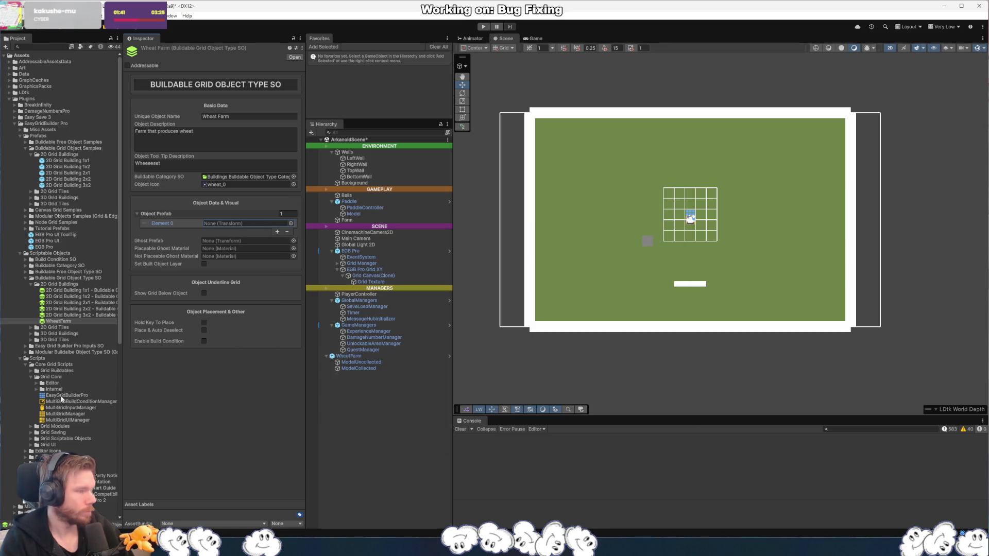
{"action": "scroll", "coordinate": [54, 422], "scroll_direction": "down", "scroll_amount": 12}
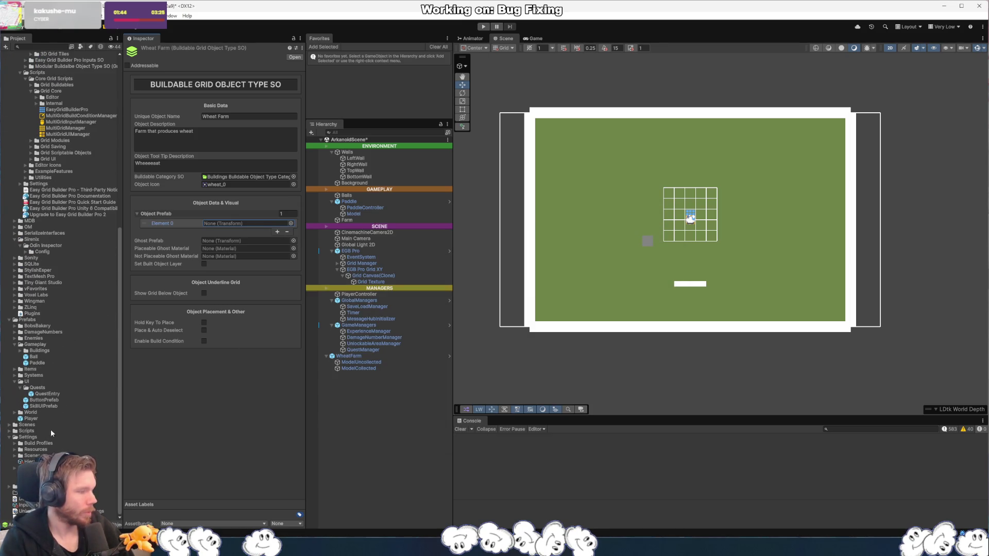
{"action": "left_click", "coordinate": [19, 350]}
{"action": "left_click_drag", "start_coordinate": [46, 356], "coordinate": [238, 225]}
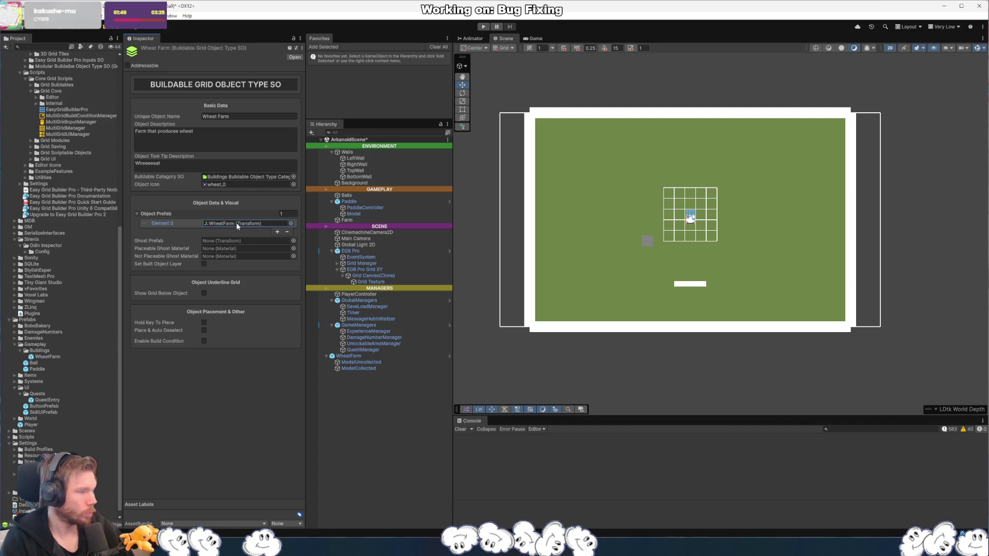
{"action": "left_click_drag", "start_coordinate": [46, 356], "coordinate": [231, 245]}
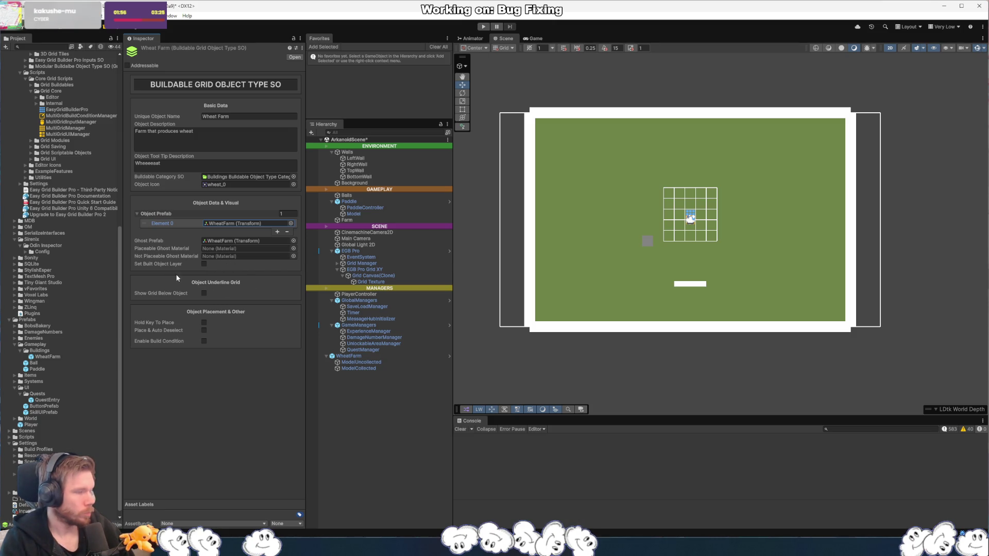
- Enable Set Built Object Layer and choose the Building layer
{"action": "left_click", "coordinate": [204, 264]}
{"action": "left_click", "coordinate": [218, 271]}
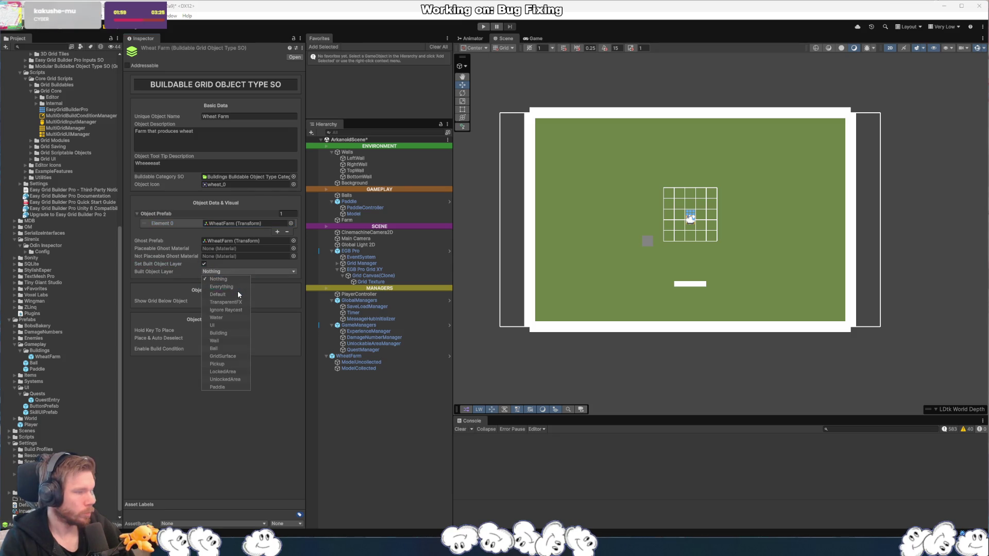
{"action": "left_click", "coordinate": [233, 335]}
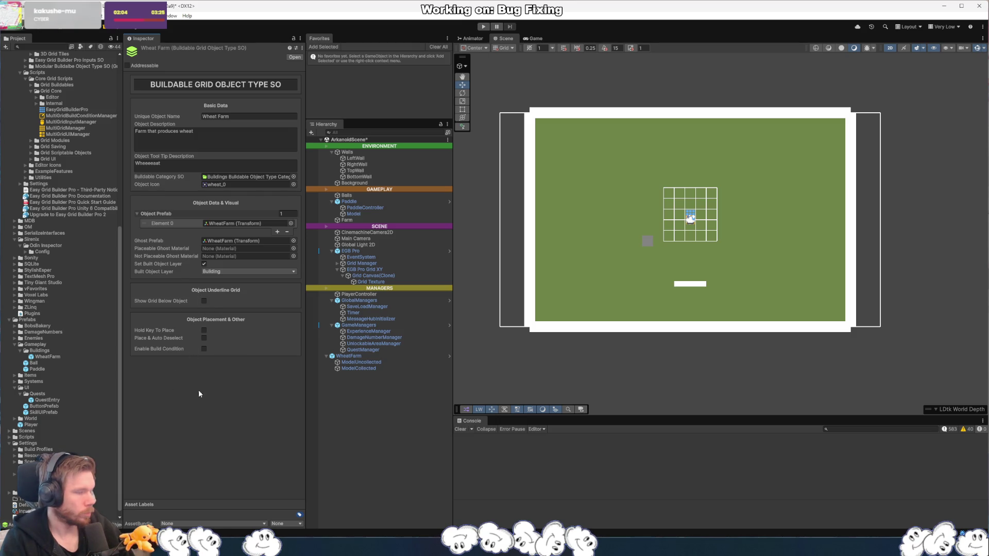
- Save the scene with Ctrl+S, leaving Enable Build Condition switched off
{"action": "key", "text": "ctrl+s"}
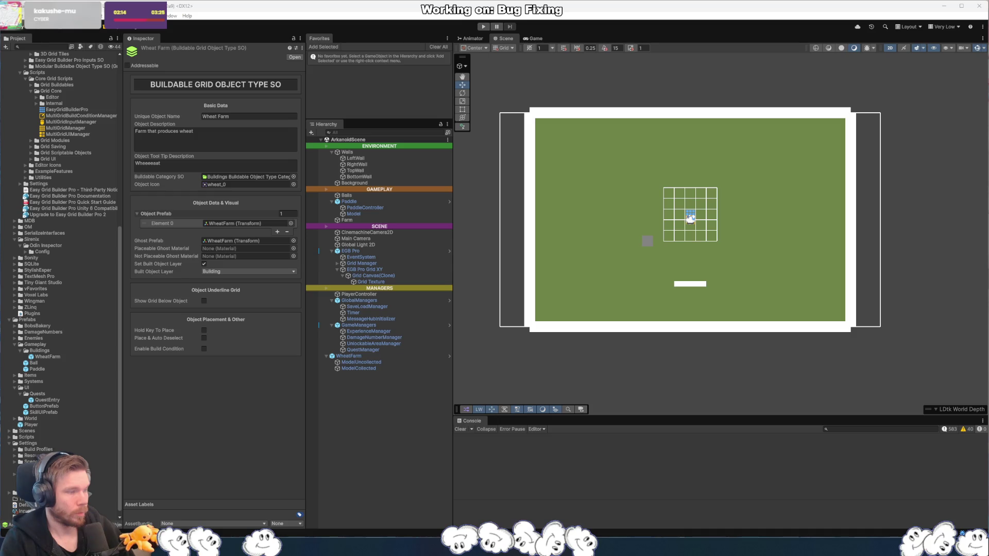
{"action": "left_click", "coordinate": [204, 349]}
{"action": "left_click", "coordinate": [204, 349]}
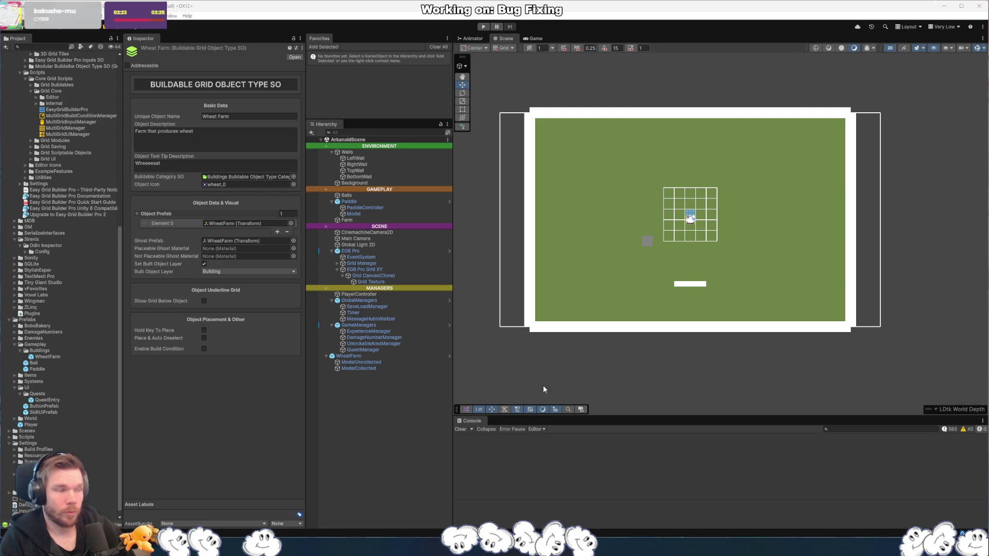
- Try Show Grid Below Object with Grid Canvas(Clone), then switch it back off
{"action": "left_click", "coordinate": [204, 301]}
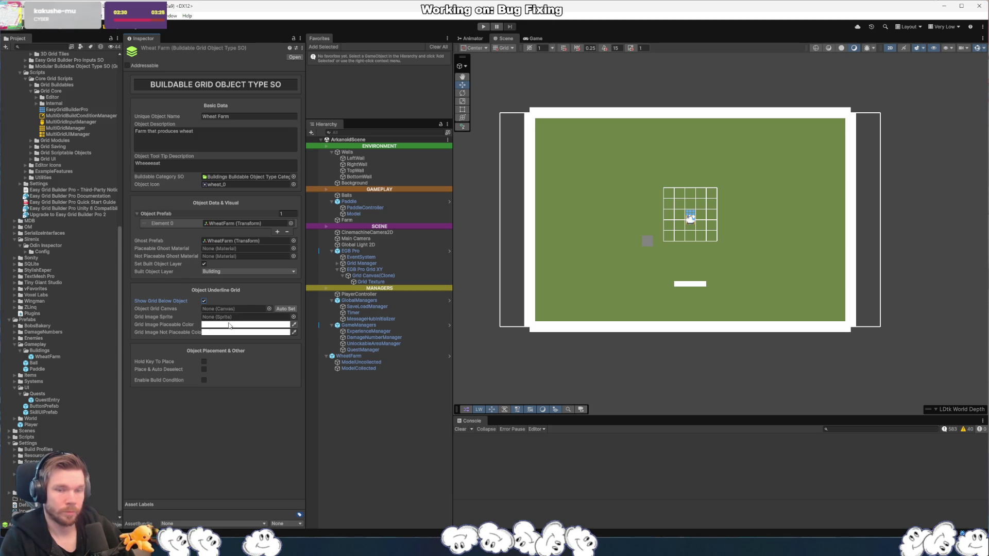
{"action": "left_click", "coordinate": [387, 276]}
{"action": "mouse_move", "coordinate": [387, 276]}
{"action": "left_mouse_down"}
{"action": "mouse_move", "coordinate": [223, 320]}
{"action": "mouse_move", "coordinate": [247, 311]}
{"action": "left_mouse_up"}
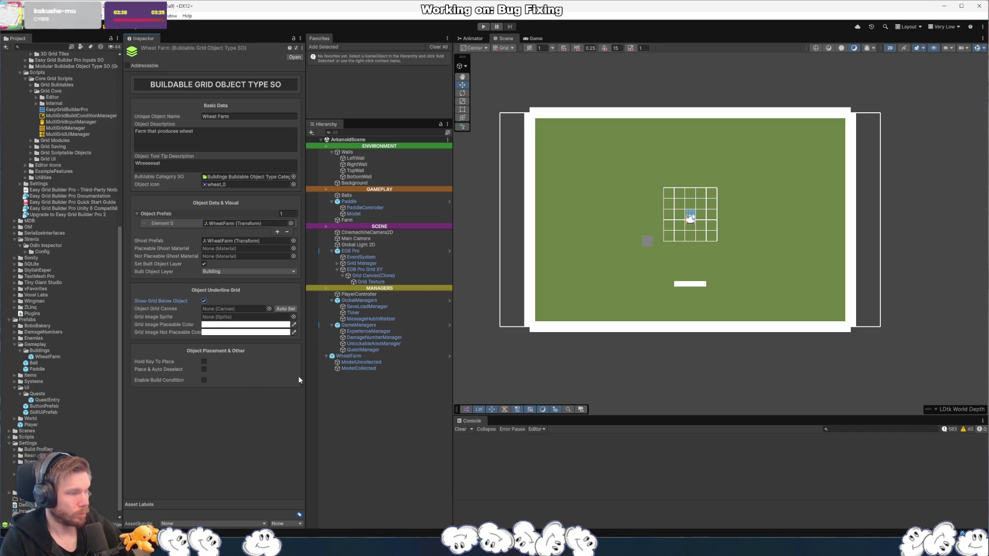
{"action": "left_click", "coordinate": [204, 301]}
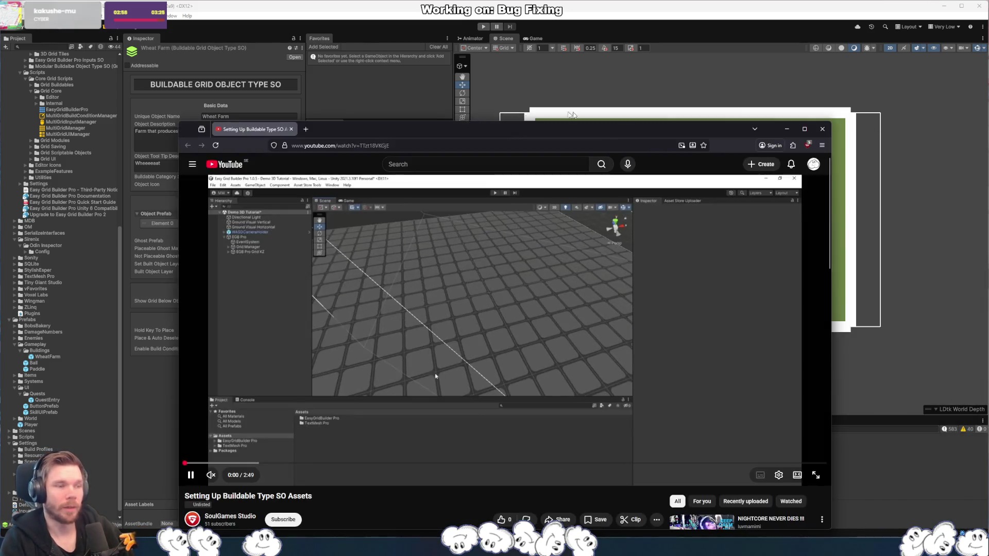
- Bring the YouTube tutorial over Unity, unmute it, skip ahead to the ghost materials and pause
{"action": "mouse_move", "coordinate": [495, 134]}
{"action": "left_mouse_down"}
{"action": "mouse_move", "coordinate": [661, 97]}
{"action": "mouse_move", "coordinate": [646, 97]}
{"action": "left_mouse_up"}
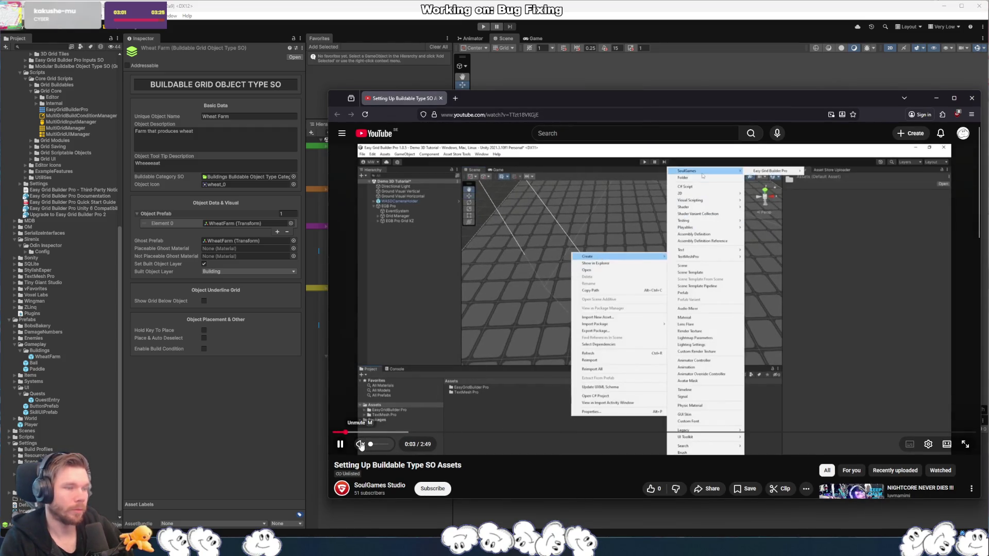
{"action": "left_click", "coordinate": [361, 446]}
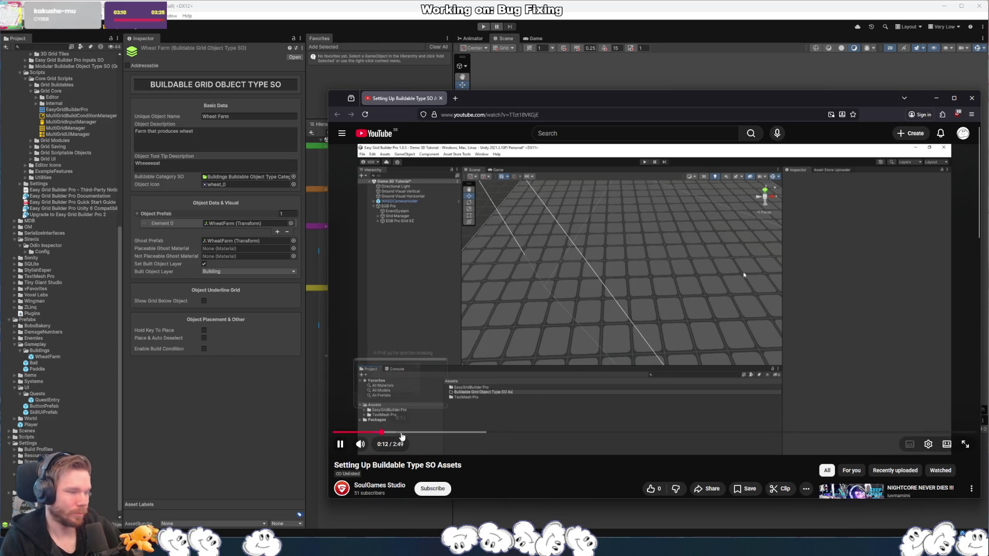
{"action": "left_click", "coordinate": [401, 434]}
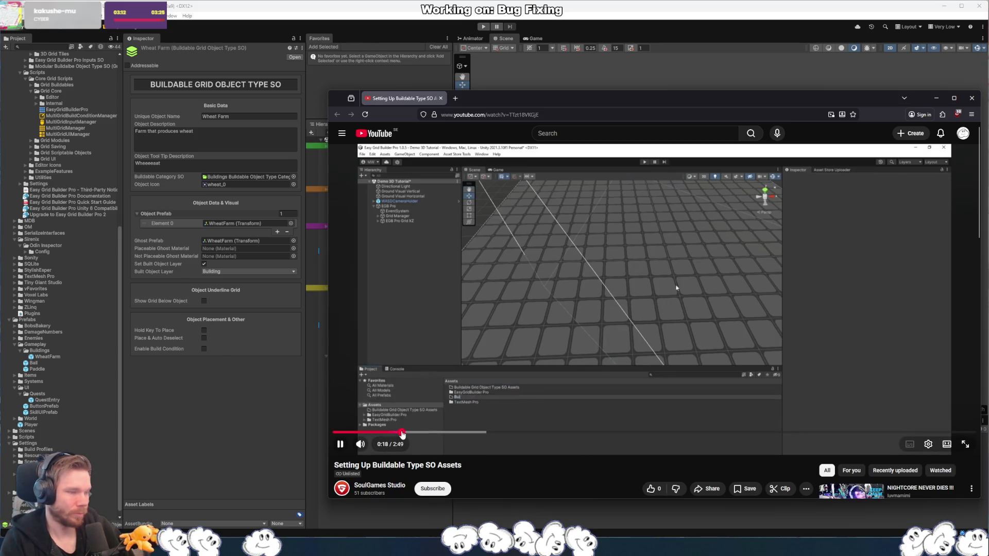
{"action": "key", "text": "Right"}
{"action": "key", "text": "Right"}
{"action": "key", "text": "Right"}
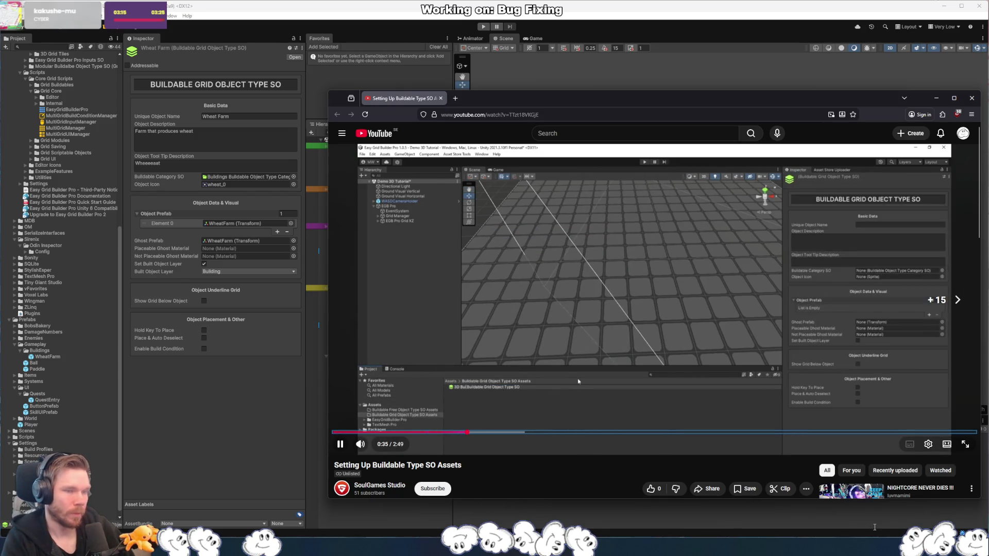
{"action": "key", "text": "Right"}
{"action": "key", "text": "Right"}
{"action": "key", "text": "Right"}
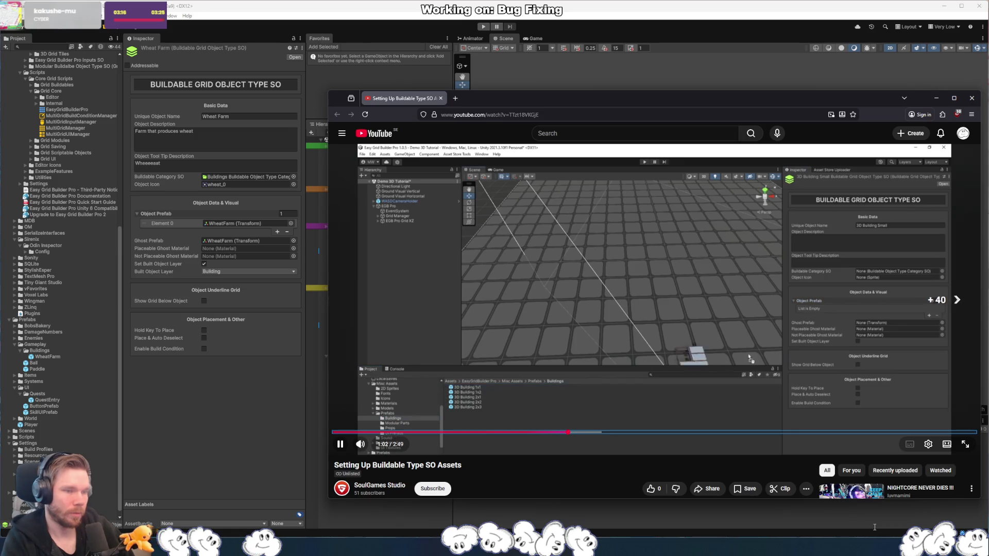
{"action": "key", "text": "Right"}
{"action": "key", "text": "Right"}
{"action": "key", "text": "Right"}
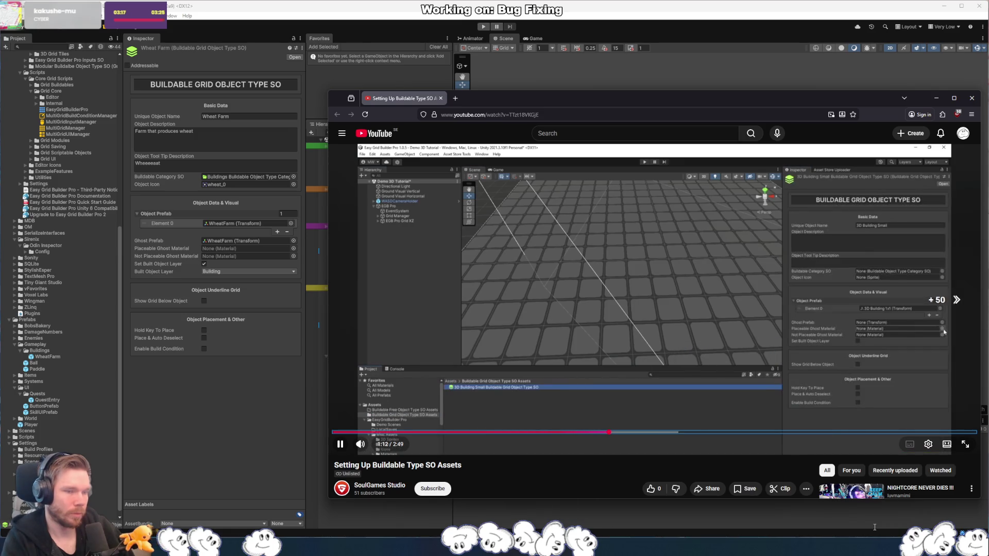
{"action": "key", "text": "Right"}
{"action": "key", "text": "Right"}
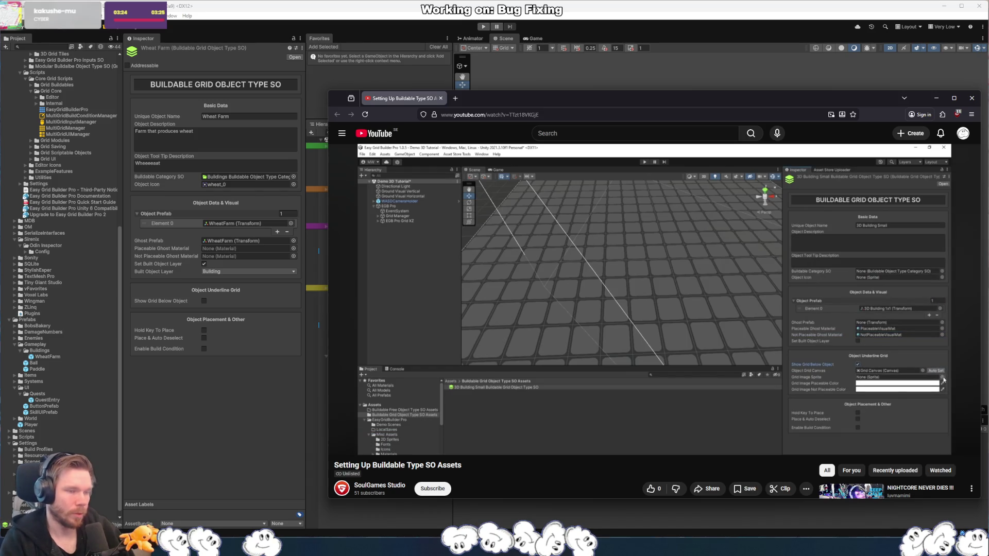
{"action": "left_click", "coordinate": [644, 370]}
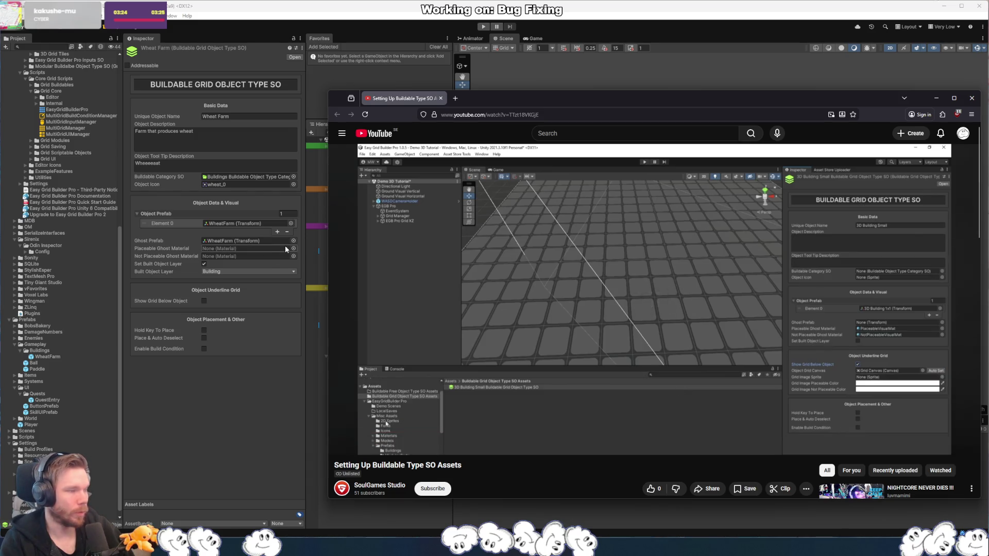
- Set PlaceableVisualMat and NotPlaceableVisualMat as the placeable and not-placeable ghost materials
{"action": "left_click", "coordinate": [295, 248]}
{"action": "type", "text": "place"}
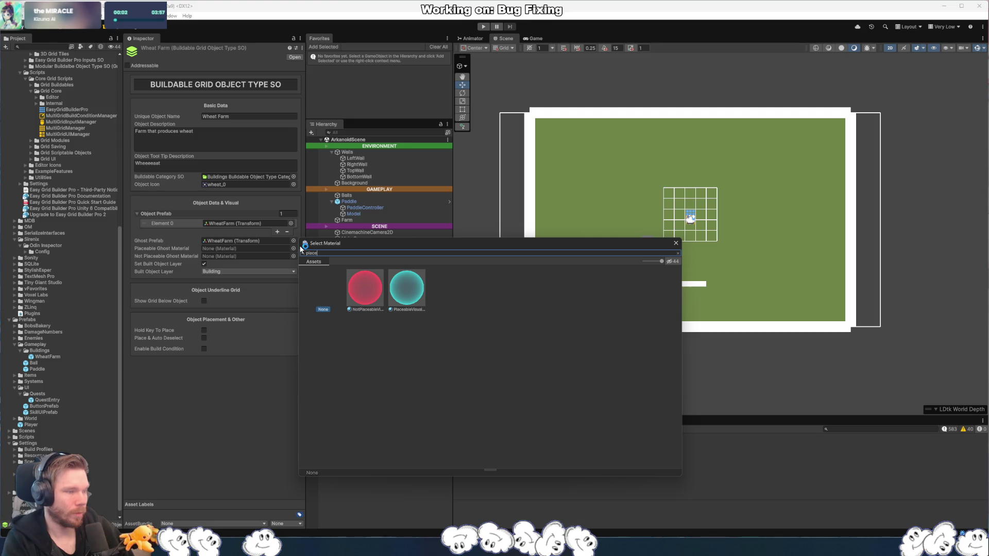
{"action": "key", "text": "Right"}
{"action": "key", "text": "Return"}
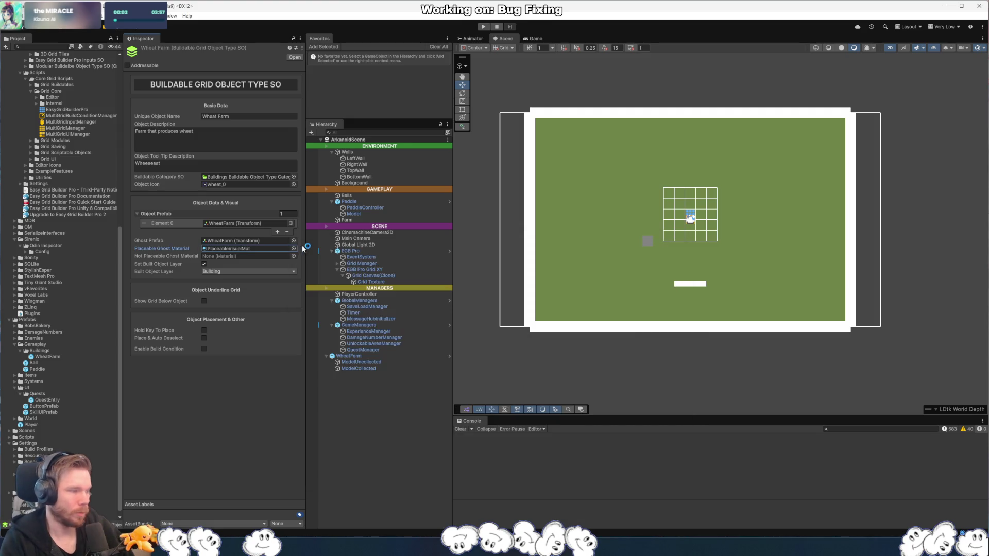
{"action": "left_click", "coordinate": [293, 256]}
{"action": "type", "text": "notpla"}
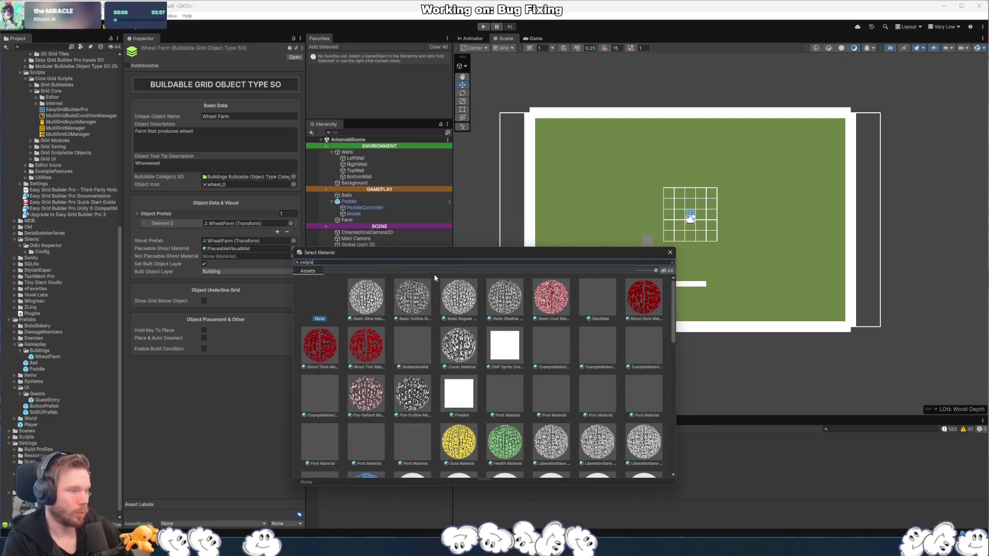
{"action": "key", "text": "Right"}
{"action": "key", "text": "Return"}
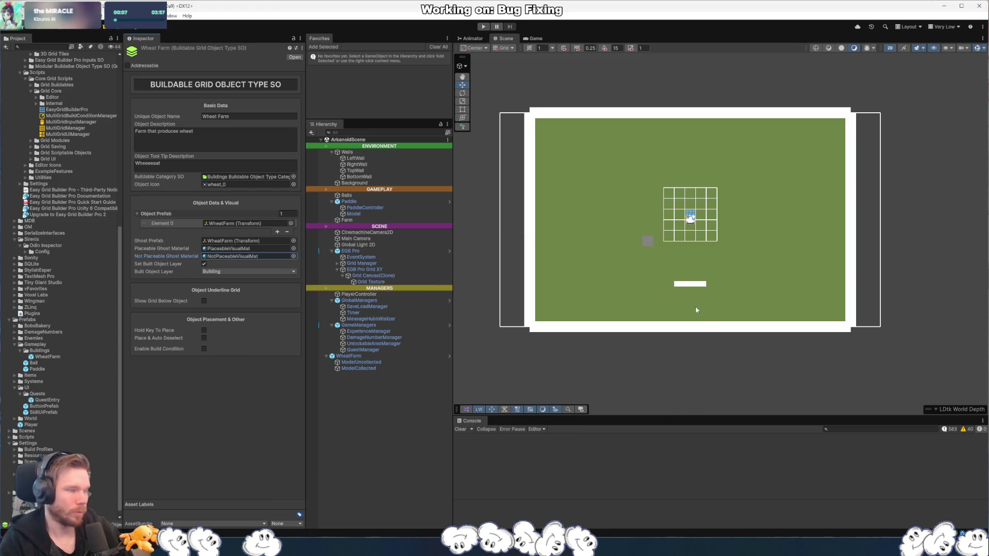
- Clear the WheatFarm Ghost Prefab to None, then resume the tutorial video
{"action": "key", "text": "alt+Tab"}
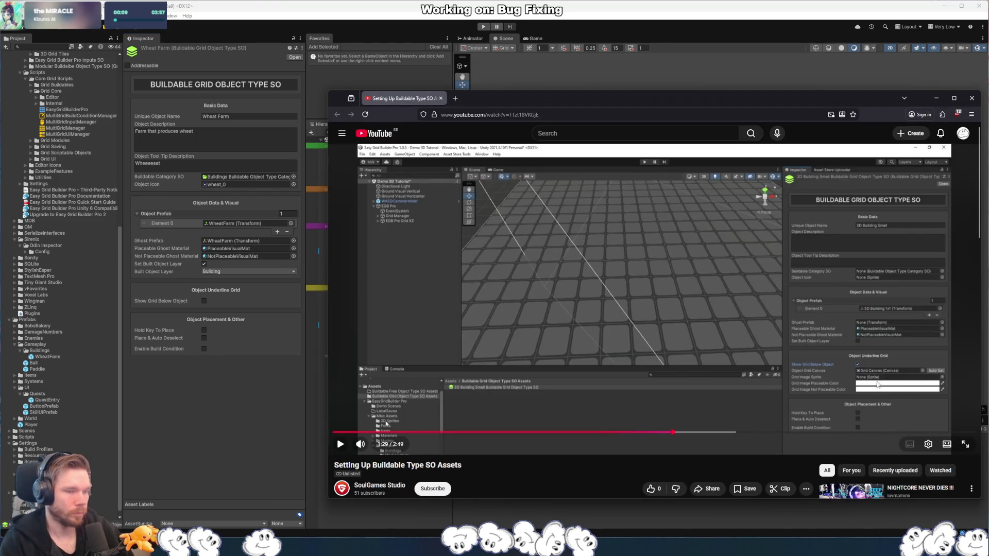
{"action": "left_click", "coordinate": [227, 240]}
{"action": "right_click", "coordinate": [206, 242]}
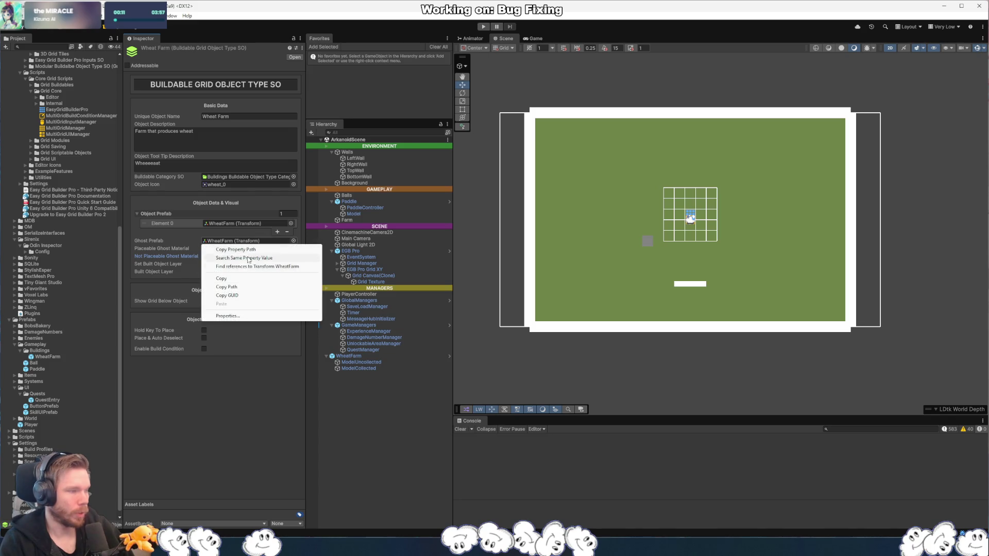
{"action": "left_click", "coordinate": [175, 239]}
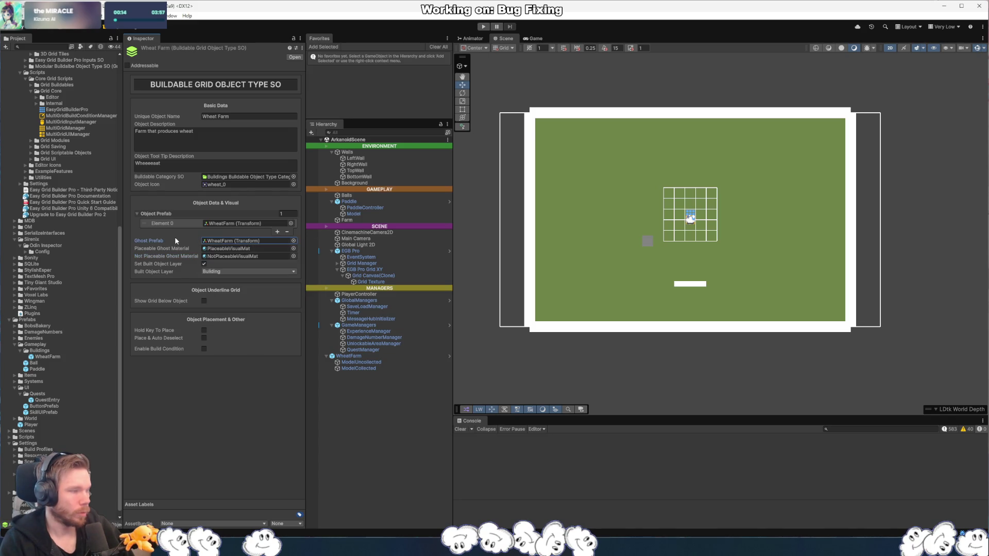
{"action": "left_click", "coordinate": [293, 240]}
{"action": "key", "text": "Escape"}
{"action": "right_click", "coordinate": [203, 242]}
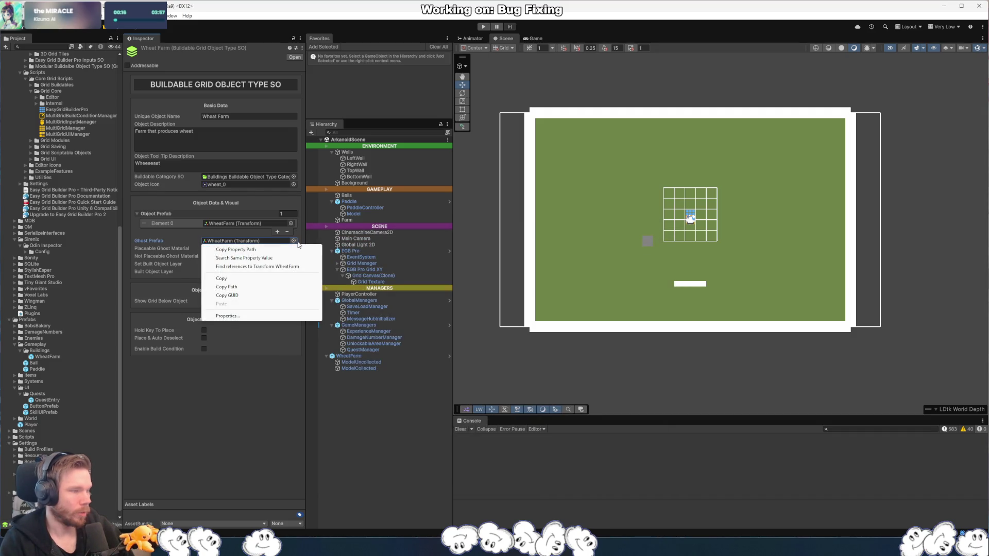
{"action": "right_click", "coordinate": [222, 242]}
{"action": "right_click", "coordinate": [272, 240]}
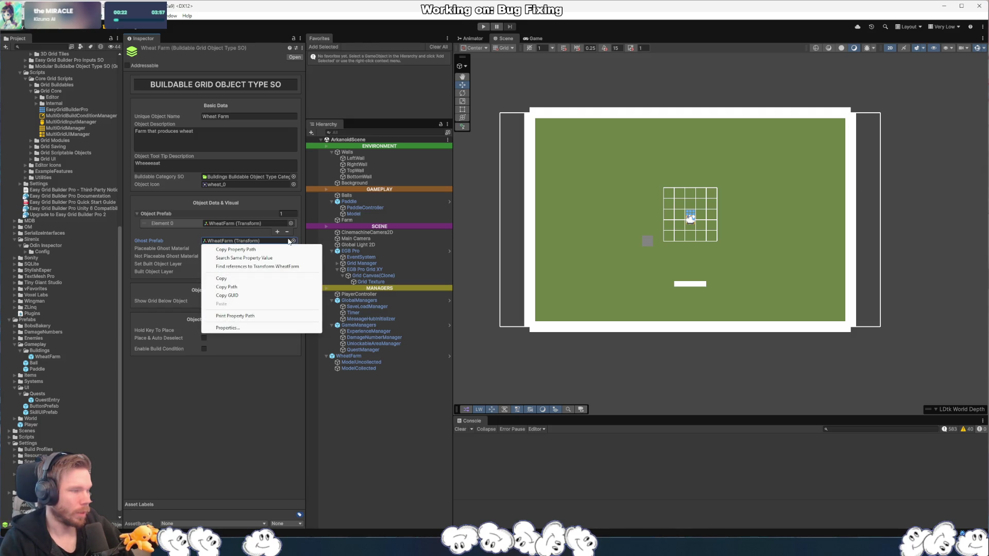
{"action": "left_click", "coordinate": [289, 241]}
{"action": "left_click", "coordinate": [293, 240]}
{"action": "double_click", "coordinate": [311, 287]}
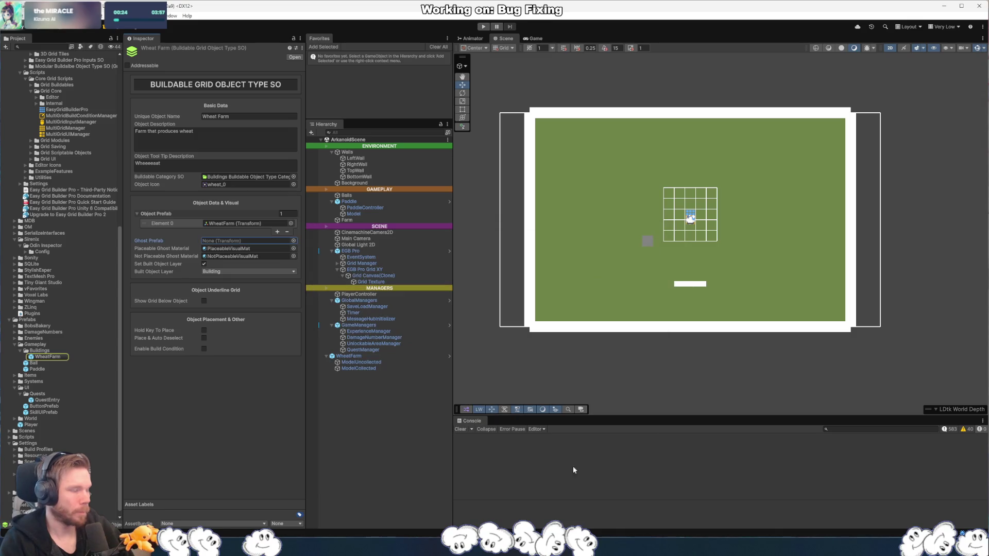
{"action": "key", "text": "alt+Tab"}
{"action": "key", "text": "space"}
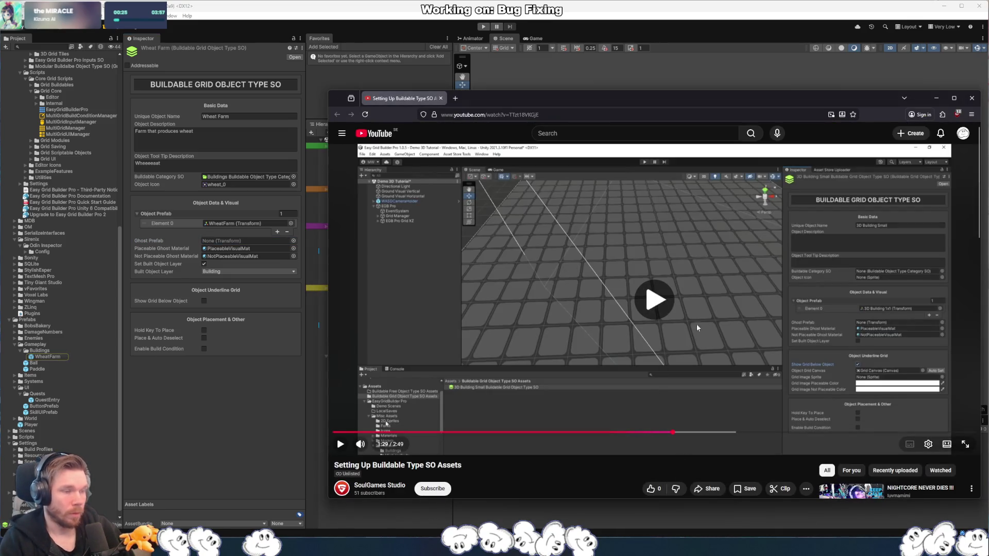
- Seek the tutorial to its grid-below-object settings, pause, and tick Show Grid Below Object
{"action": "key", "text": "Left"}
{"action": "key", "text": "Left"}
{"action": "key", "text": "Left"}
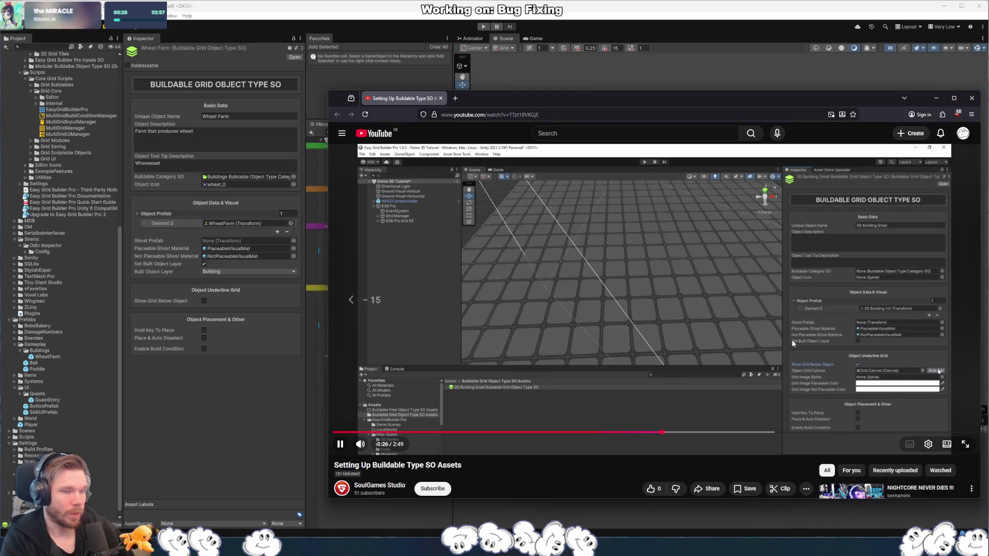
{"action": "key", "text": "Right"}
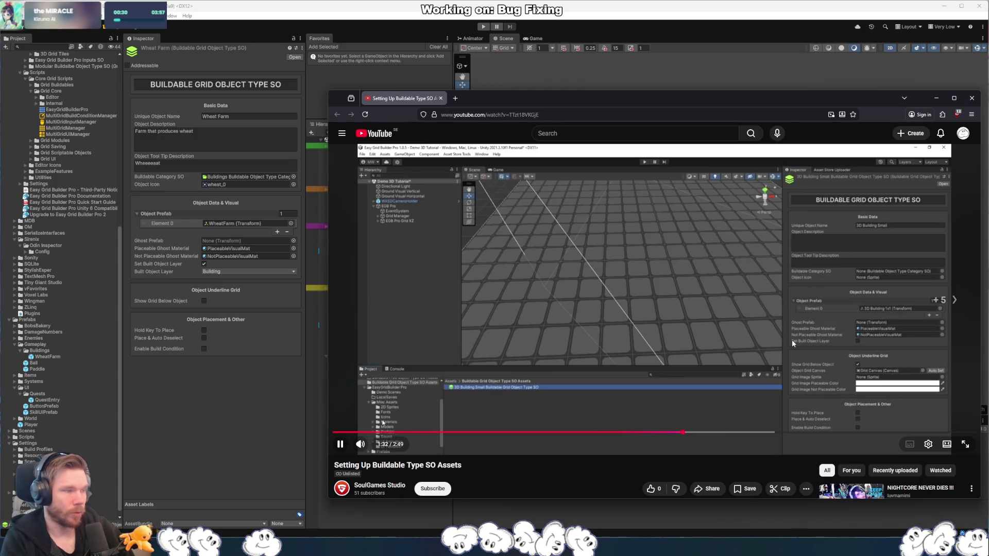
{"action": "key", "text": "Right"}
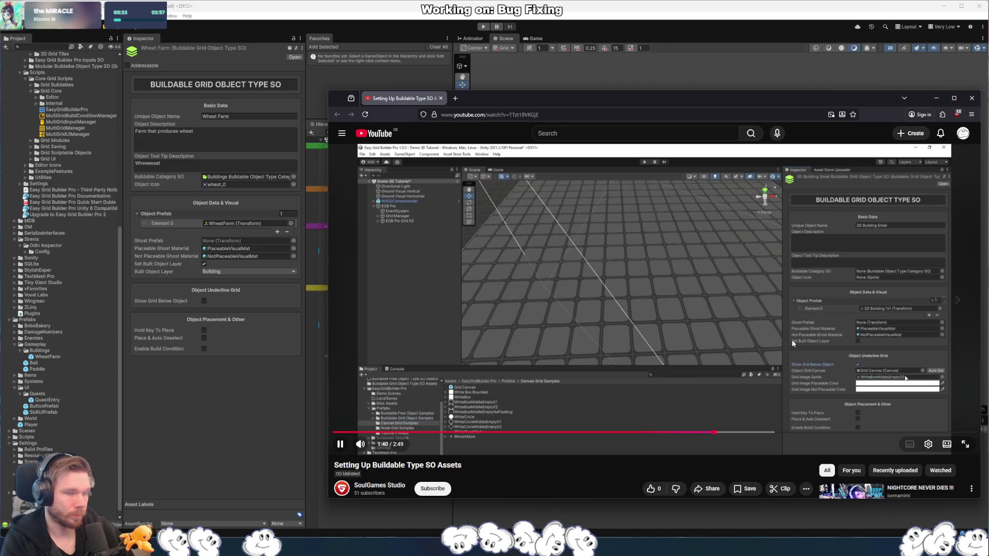
{"action": "key", "text": "Left"}
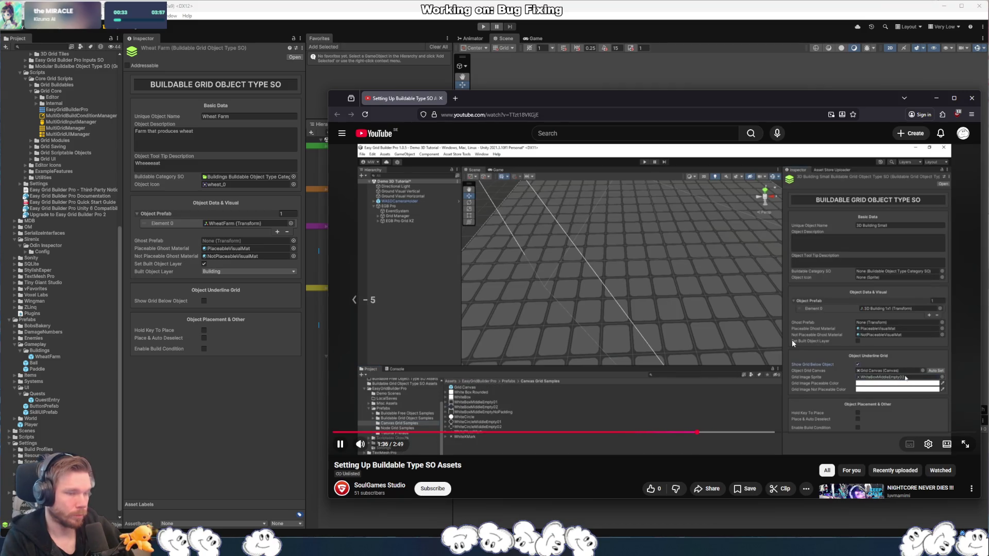
{"action": "key", "text": "space"}
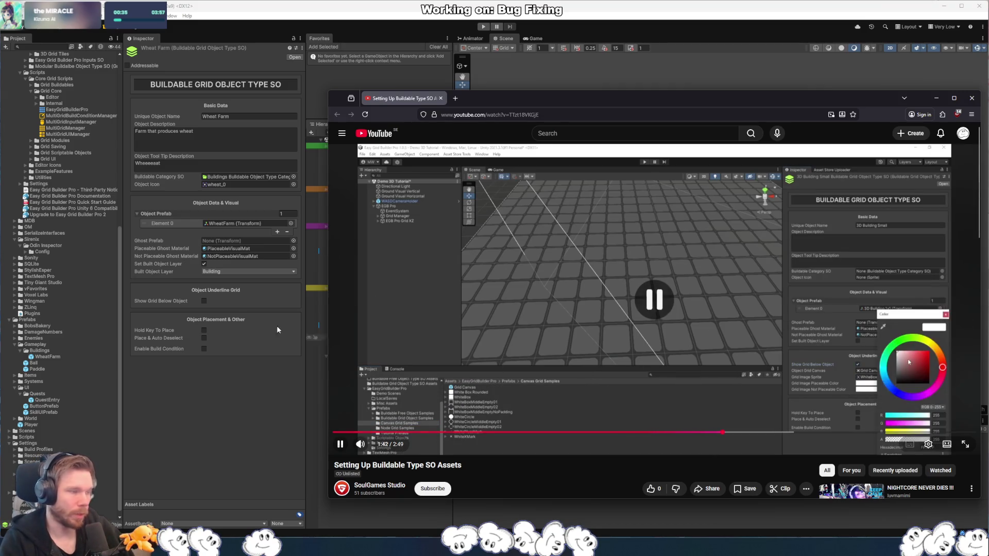
{"action": "left_click", "coordinate": [204, 301]}
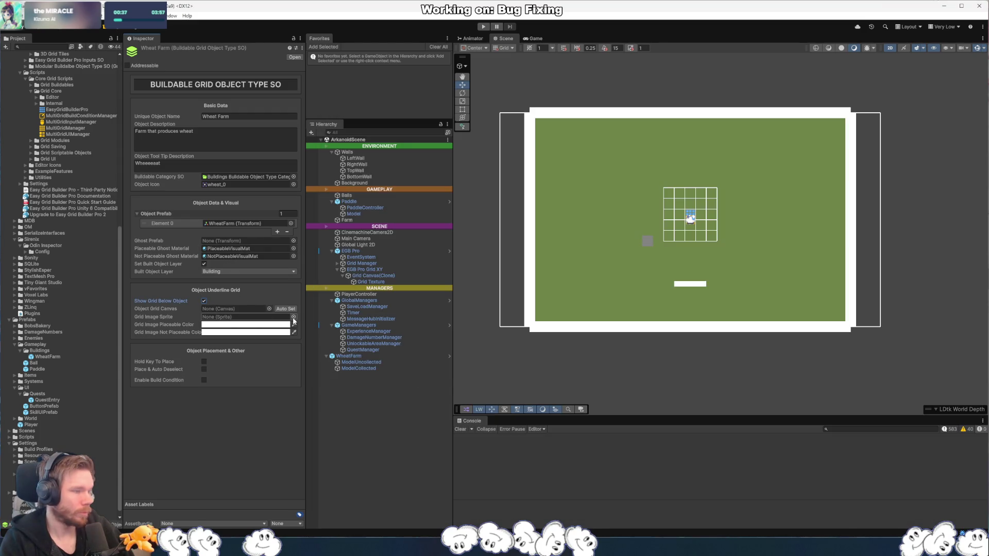
- Untick Show Grid Below Object for WheatFarm and resume the YouTube tutorial
{"action": "left_click", "coordinate": [204, 301]}
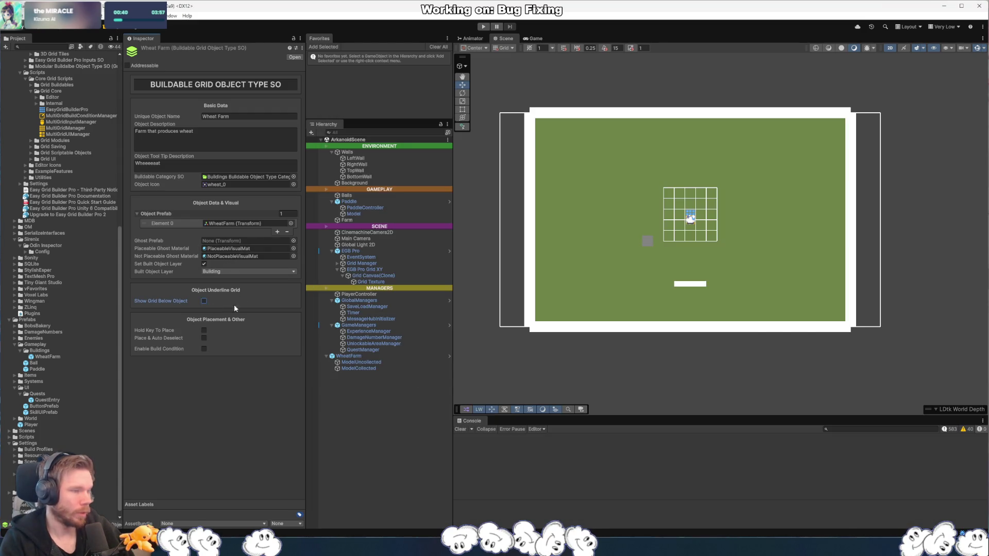
{"action": "key", "text": "alt+Tab"}
{"action": "left_click", "coordinate": [724, 304]}
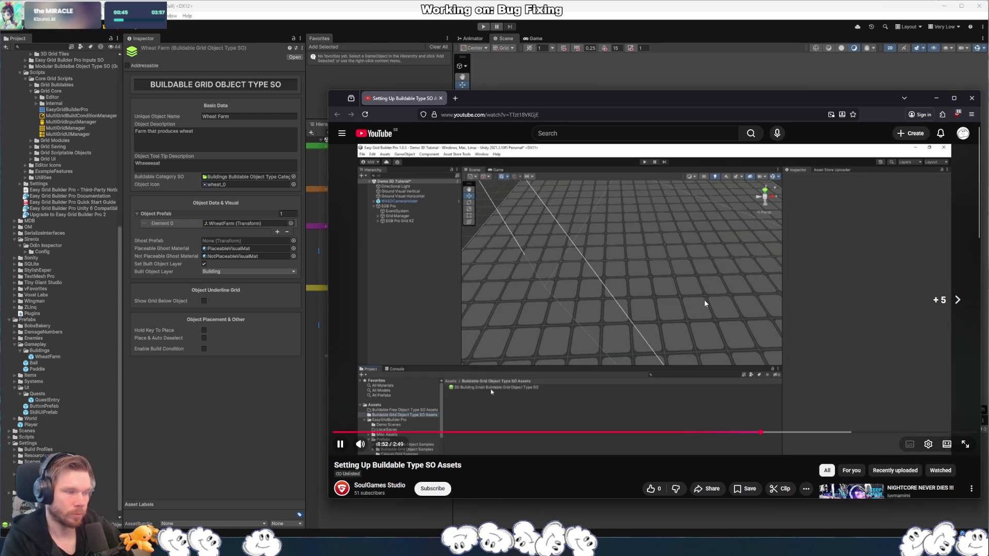
- Skip the tutorial ahead to around 2:35, then close the browser window
{"action": "key", "text": "l"}
{"action": "key", "text": "l"}
{"action": "key", "text": "l"}
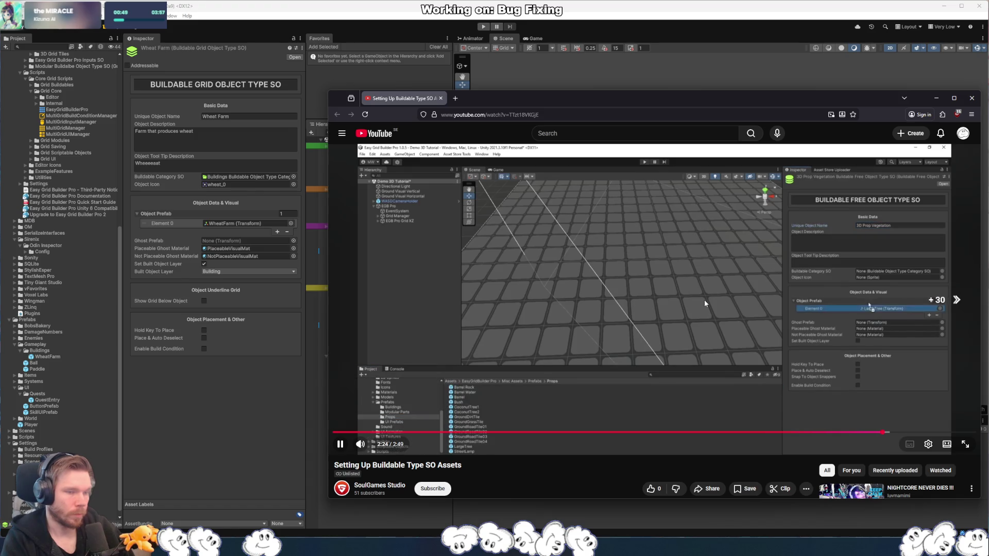
{"action": "key", "text": "Right"}
{"action": "key", "text": "Right"}
{"action": "key", "text": "Right"}
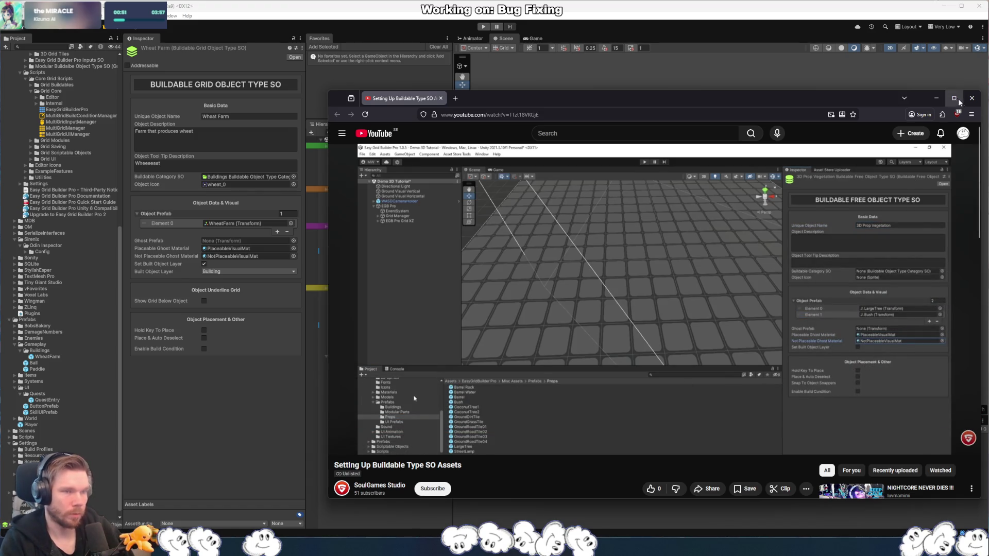
{"action": "left_click", "coordinate": [971, 98]}
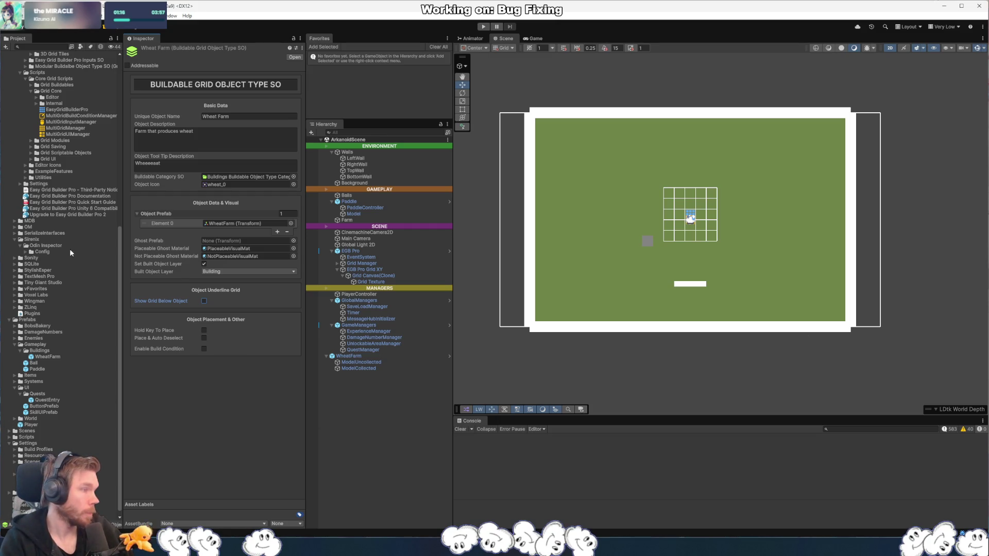
{"action": "scroll", "coordinate": [73, 246], "scroll_direction": "up", "scroll_amount": 3}
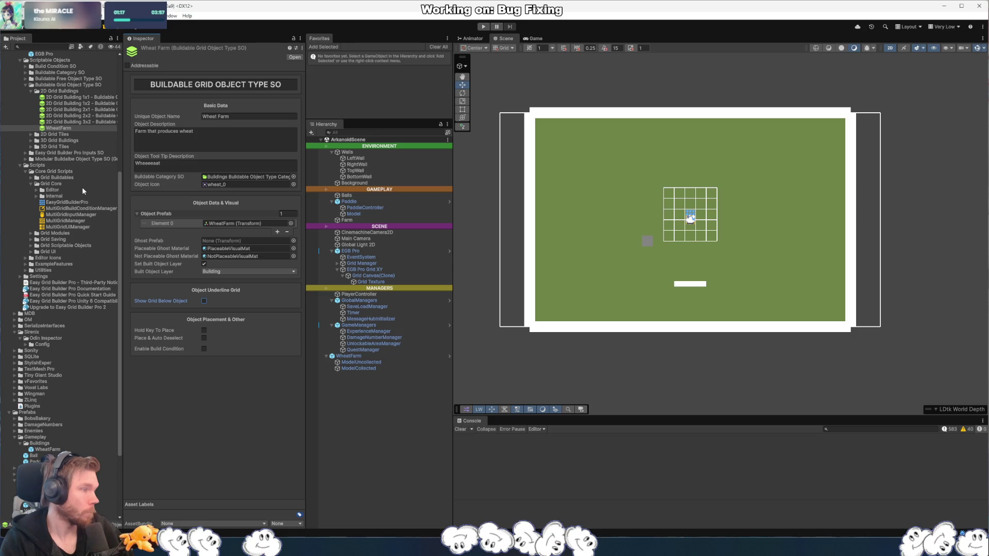
{"action": "scroll", "coordinate": [38, 186], "scroll_direction": "up", "scroll_amount": 5}
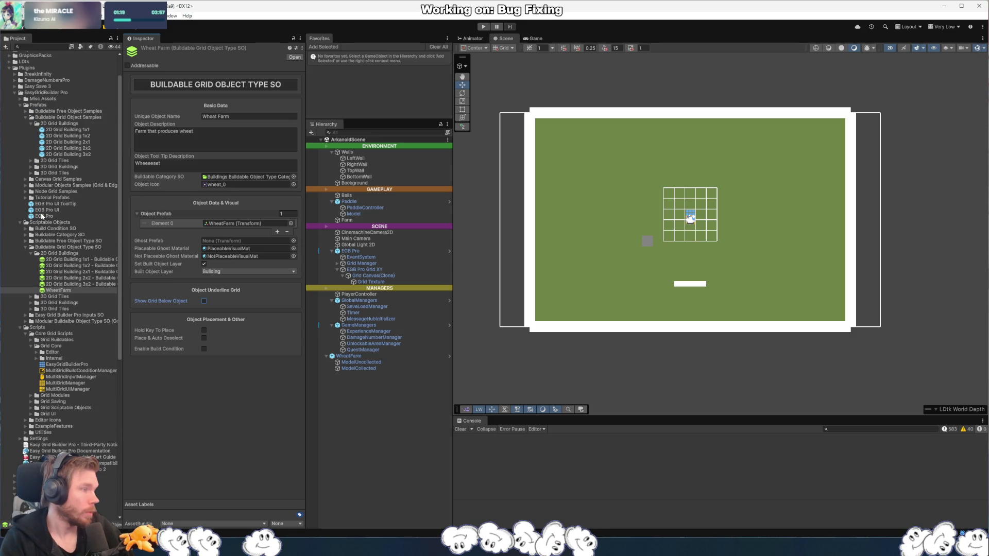
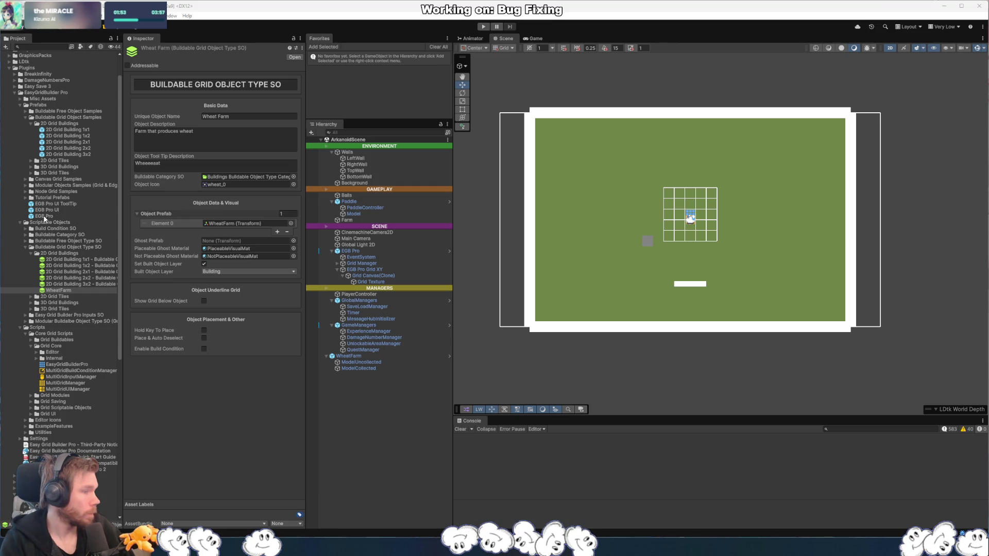
- Inspect the Grid Manager object and its child objects in the Hierarchy
{"action": "left_click", "coordinate": [361, 263]}
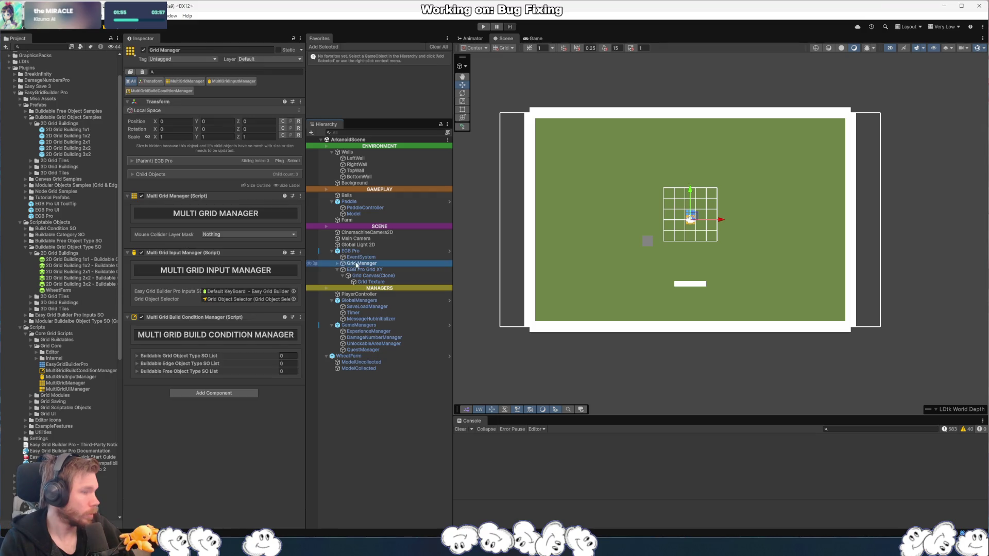
{"action": "left_click", "coordinate": [338, 264]}
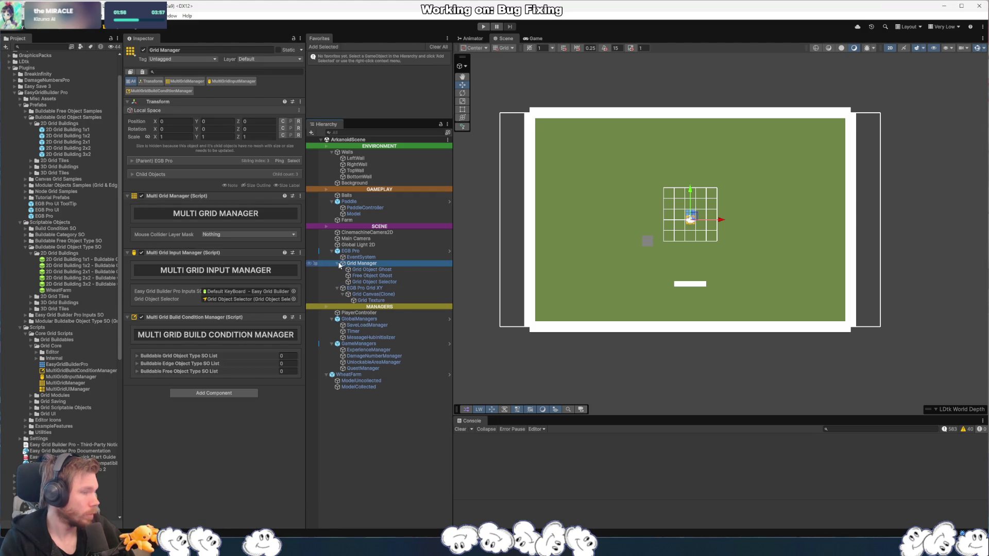
{"action": "left_click", "coordinate": [339, 264]}
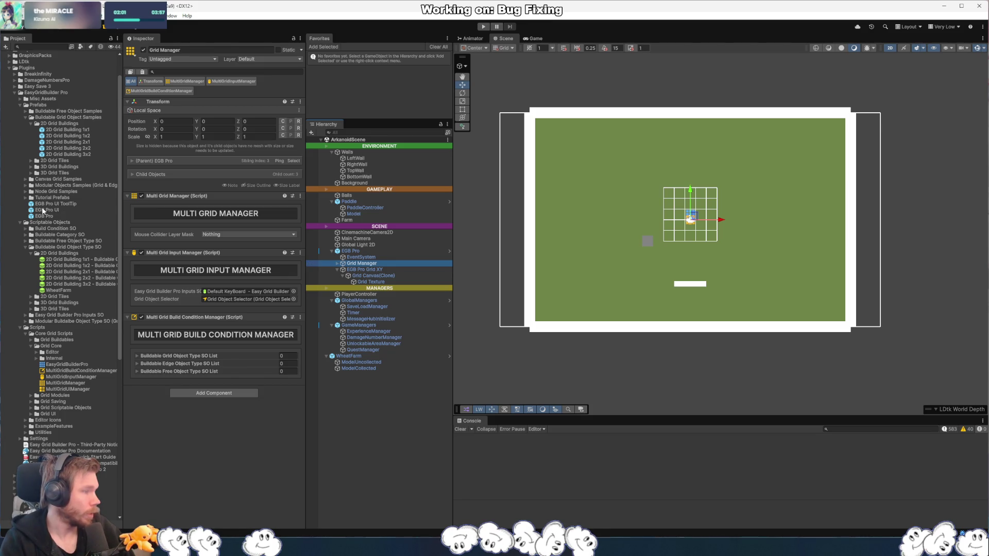
- Drag the EGB Pro UI prefab into the ArkanoidScene Hierarchy and show the Game view
{"action": "left_click", "coordinate": [41, 210]}
{"action": "left_click_drag", "start_coordinate": [208, 244], "coordinate": [378, 393]}
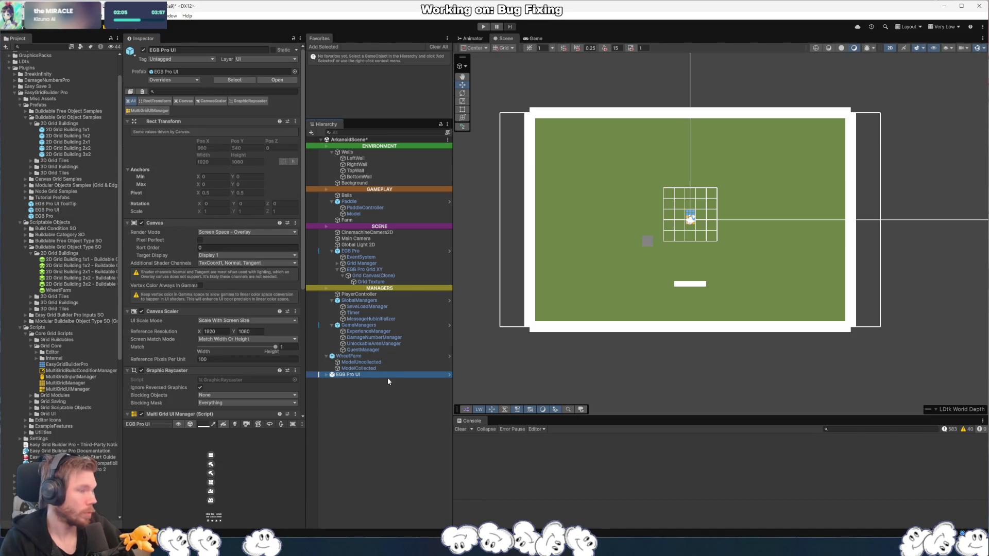
{"action": "left_click", "coordinate": [538, 40]}
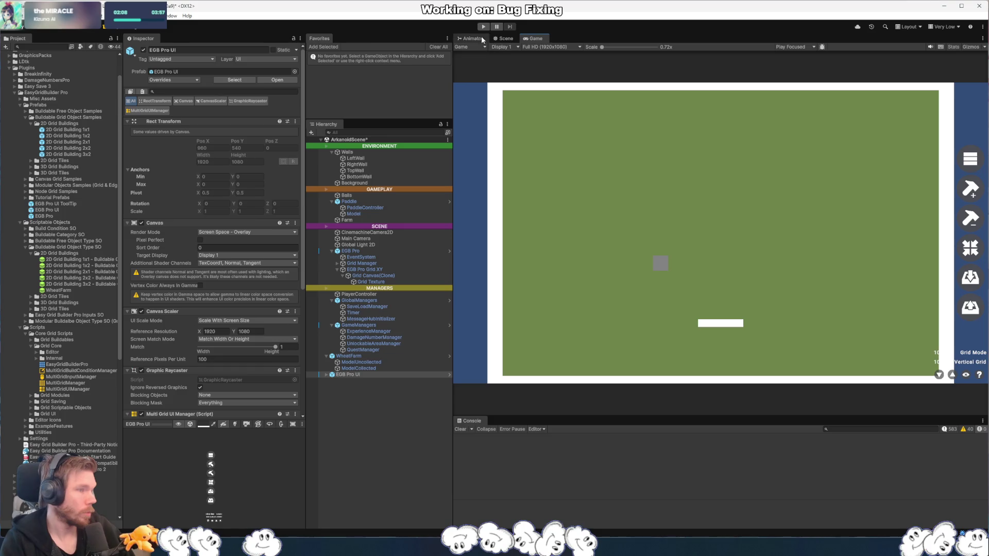
- Play the scene, resume past the Rider break, and inspect the Input error's stack trace
{"action": "key", "text": "ctrl+p"}
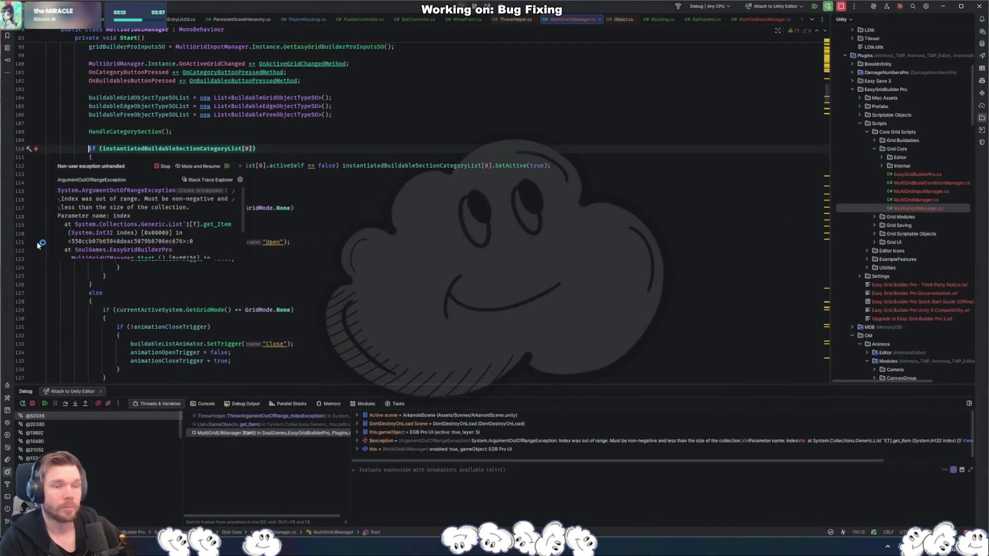
{"action": "left_click", "coordinate": [227, 166]}
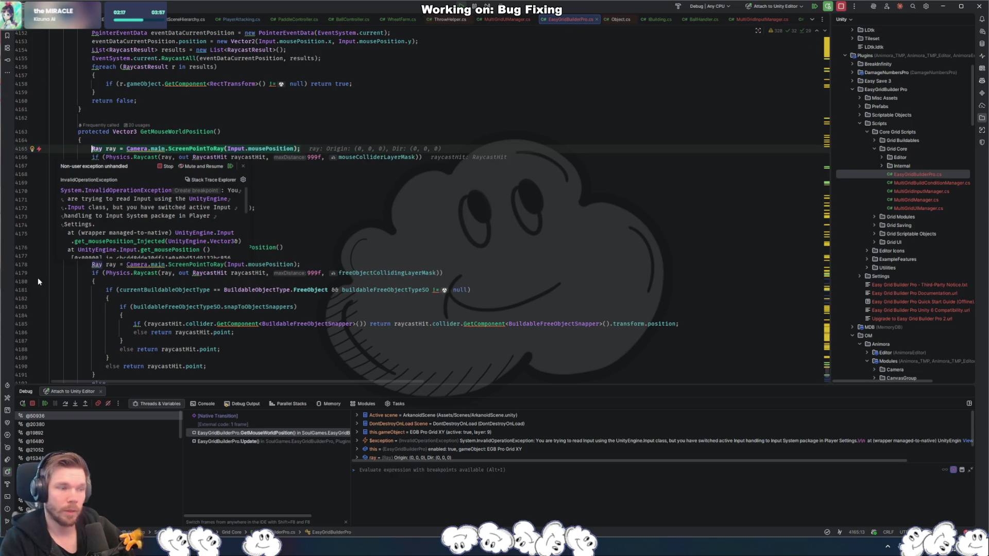
{"action": "key", "text": "F9"}
{"action": "key", "text": "alt+Tab"}
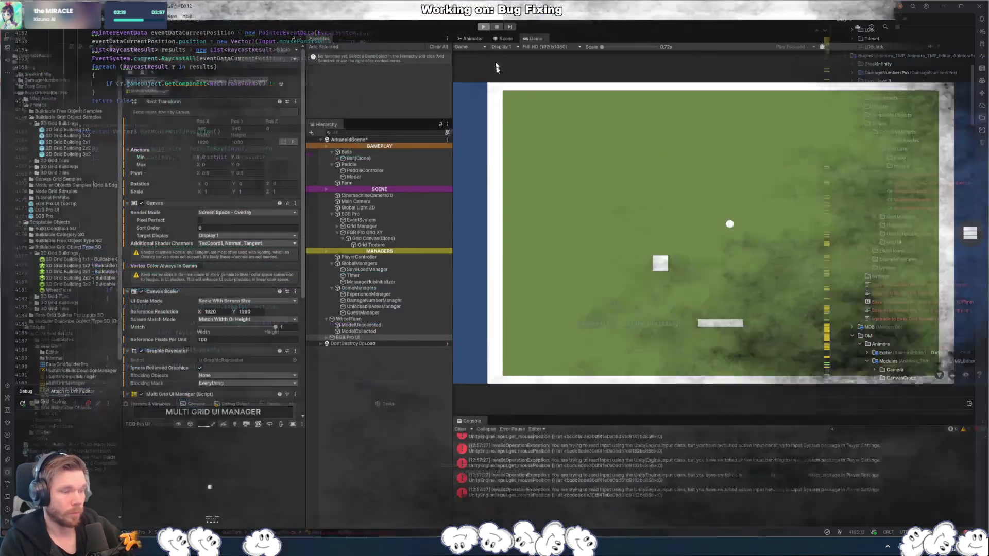
{"action": "left_click", "coordinate": [752, 447]}
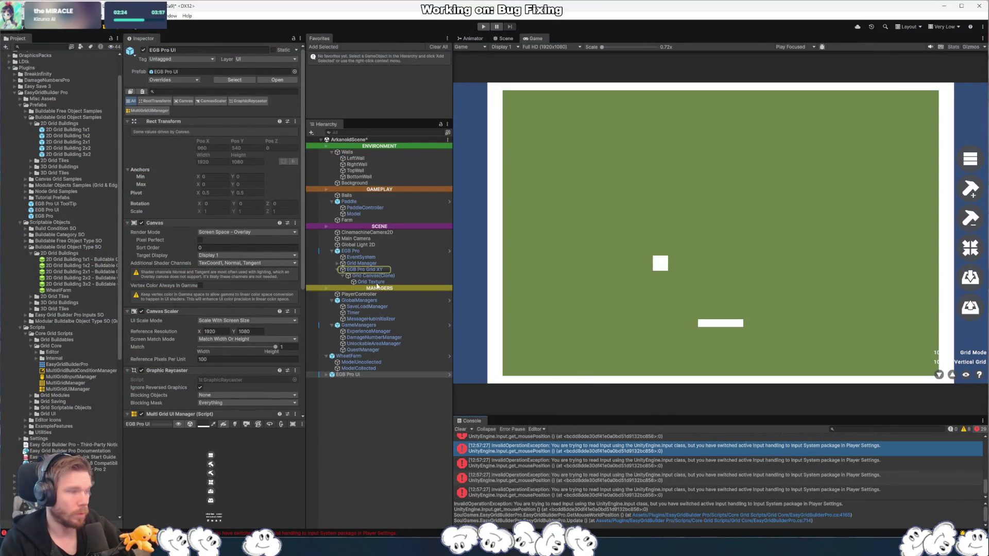
{"action": "left_click", "coordinate": [363, 270]}
{"action": "scroll", "coordinate": [212, 303], "scroll_direction": "down", "scroll_amount": 10}
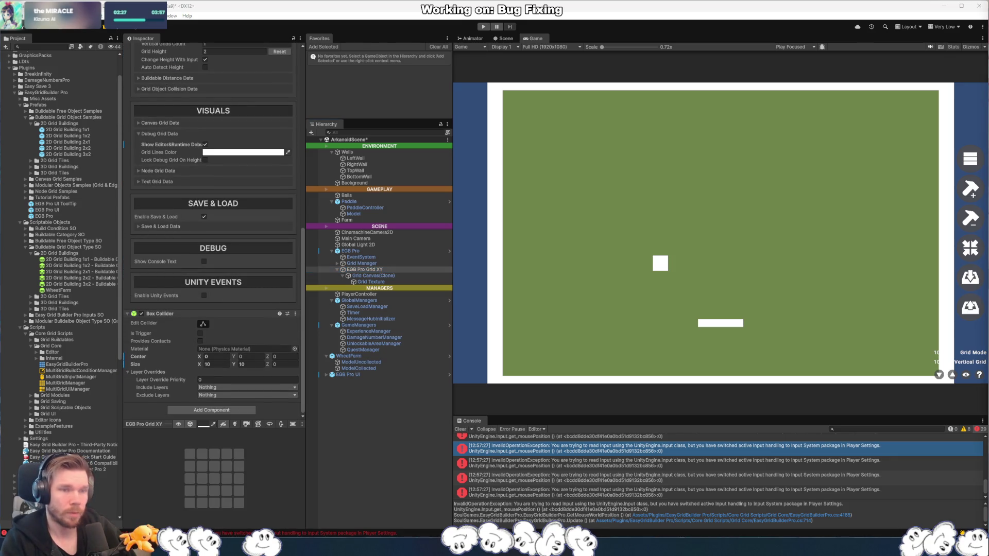
- Search the whole project in Rider for 'input.Get'
{"action": "key", "text": "alt+Tab"}
{"action": "key", "text": "ctrl+shift+f"}
{"action": "type", "text": "input.Get"}
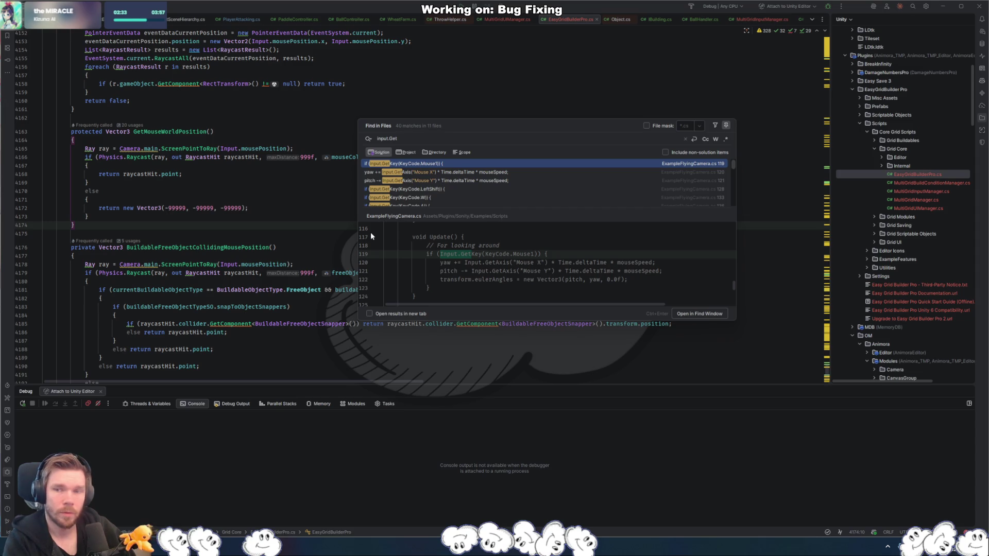
- Open the first 'input.Get' match in ExampleFlyingCamera.cs and scroll through its code
{"action": "key", "text": "Return"}
{"action": "key", "text": "Down"}
{"action": "key", "text": "Down"}
{"action": "key", "text": "Down"}
{"action": "scroll", "coordinate": [500, 185], "scroll_direction": "down", "scroll_amount": 2}
{"action": "scroll", "coordinate": [500, 189], "scroll_direction": "down", "scroll_amount": 2}
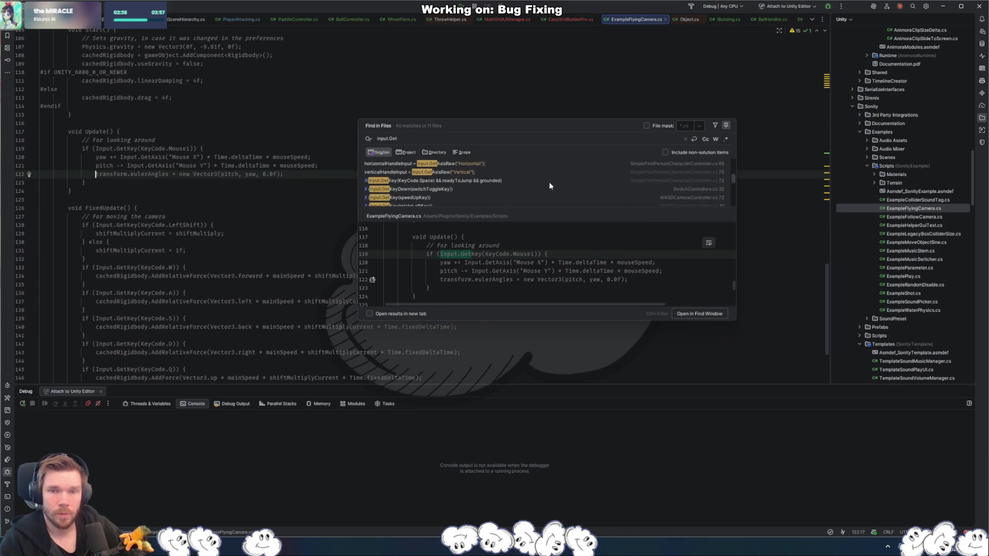
{"action": "scroll", "coordinate": [550, 185], "scroll_direction": "down", "scroll_amount": 3}
{"action": "scroll", "coordinate": [549, 181], "scroll_direction": "down", "scroll_amount": 1}
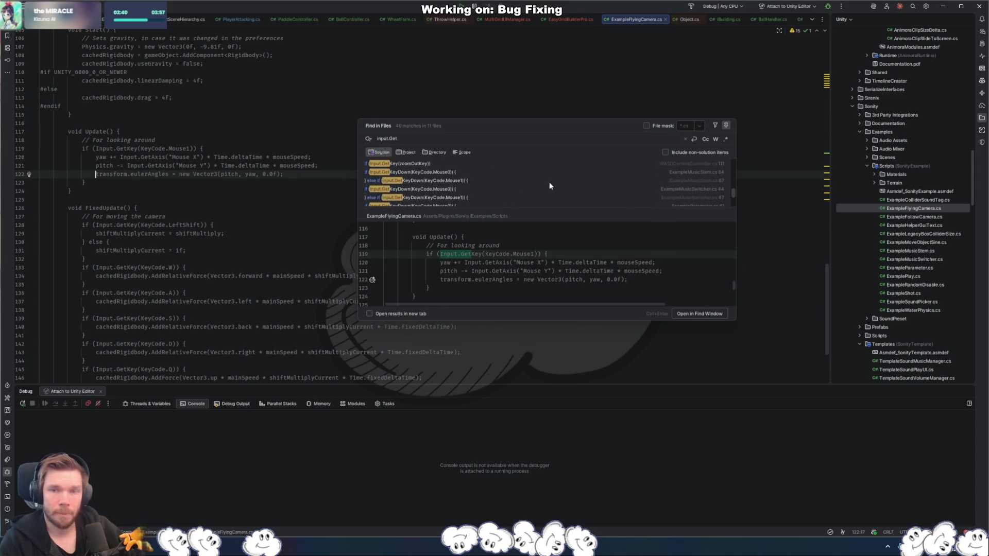
- Open WASDCameraController.cs at its zoomInKey check, then select EventSystem in Unity
{"action": "left_click", "coordinate": [550, 183]}
{"action": "key", "text": "Return"}
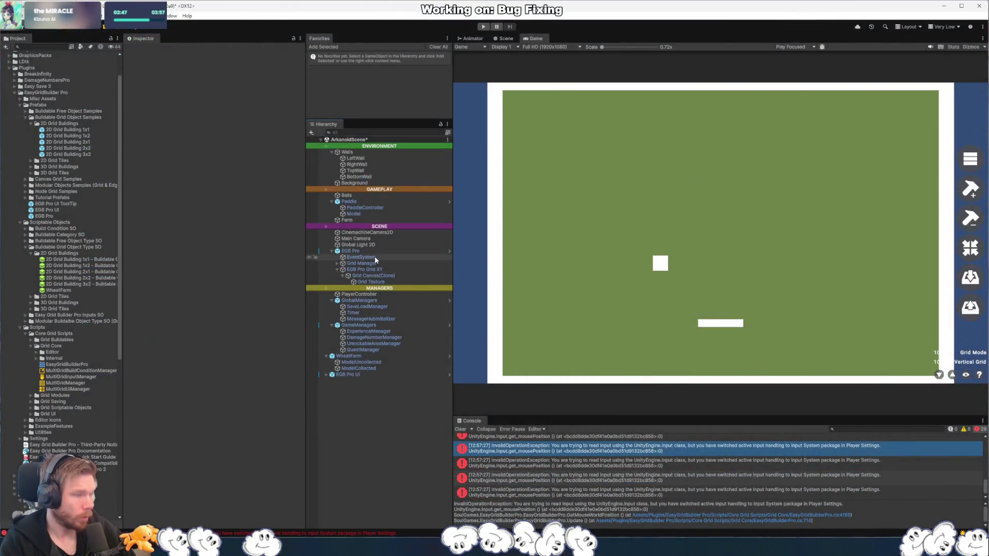
{"action": "left_click", "coordinate": [376, 256]}
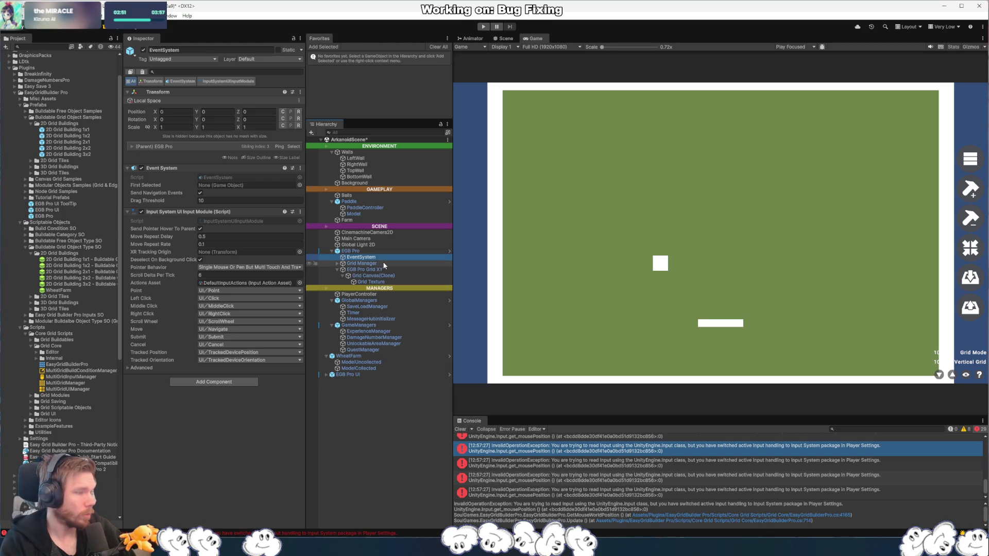
- Inspect Grid Manager, EGB Pro Grid XY, Free Object Ghost, Grid Object Selector and Grid Canvas(Clone)
{"action": "left_click", "coordinate": [383, 264]}
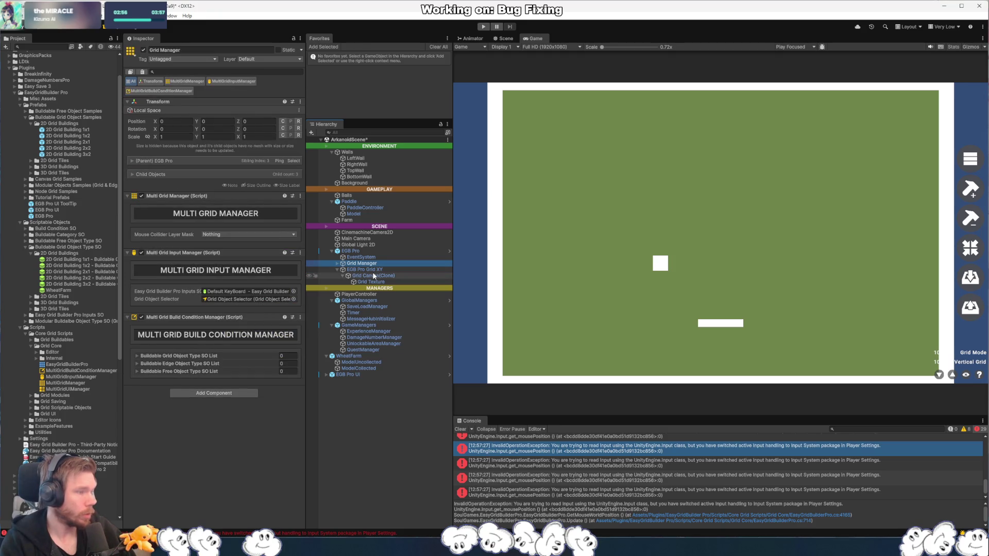
{"action": "left_click", "coordinate": [340, 270]}
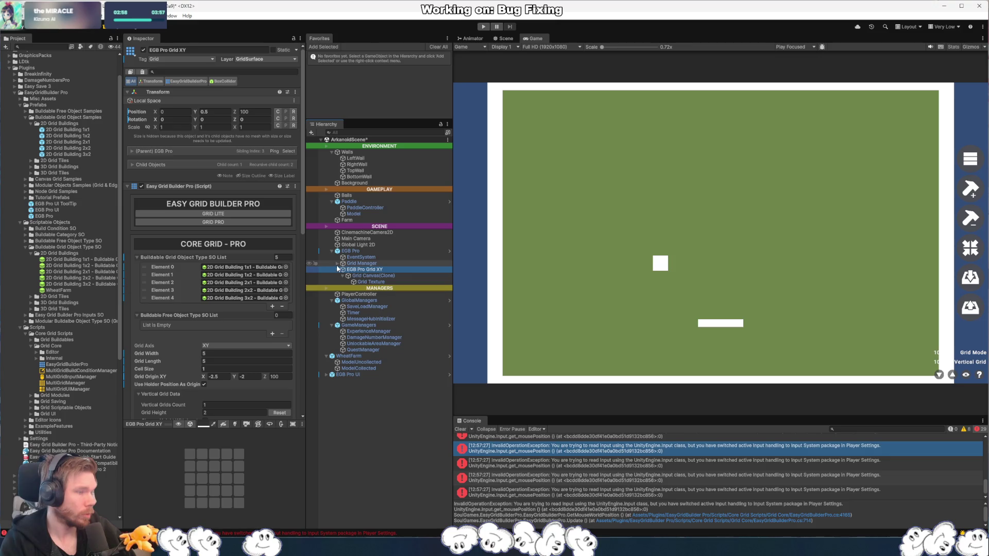
{"action": "left_click", "coordinate": [336, 263]}
{"action": "left_click", "coordinate": [370, 275]}
{"action": "left_click", "coordinate": [377, 282]}
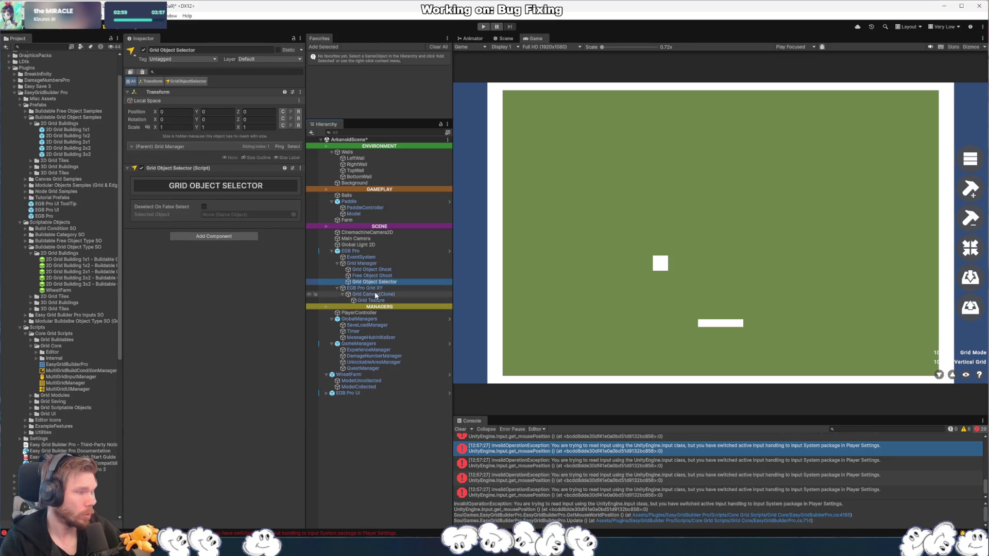
{"action": "left_click", "coordinate": [380, 295]}
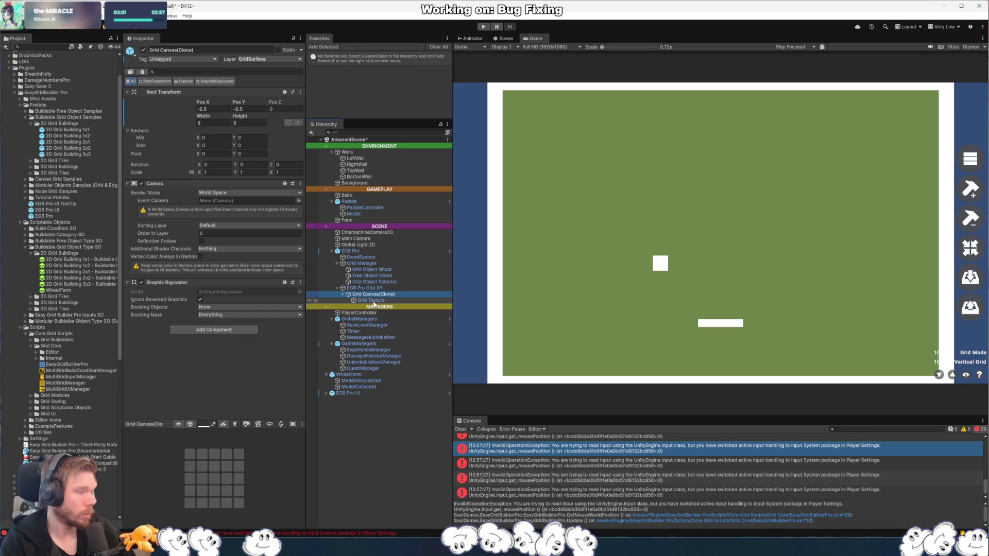
{"action": "left_click_drag", "start_coordinate": [371, 301], "coordinate": [354, 292]}
{"action": "left_click", "coordinate": [355, 291]}
- Open the input error's stack trace and jump to EasyGridBuilderPro.cs line 4165 in Rider
{"action": "scroll", "coordinate": [181, 304], "scroll_direction": "down", "scroll_amount": 15}
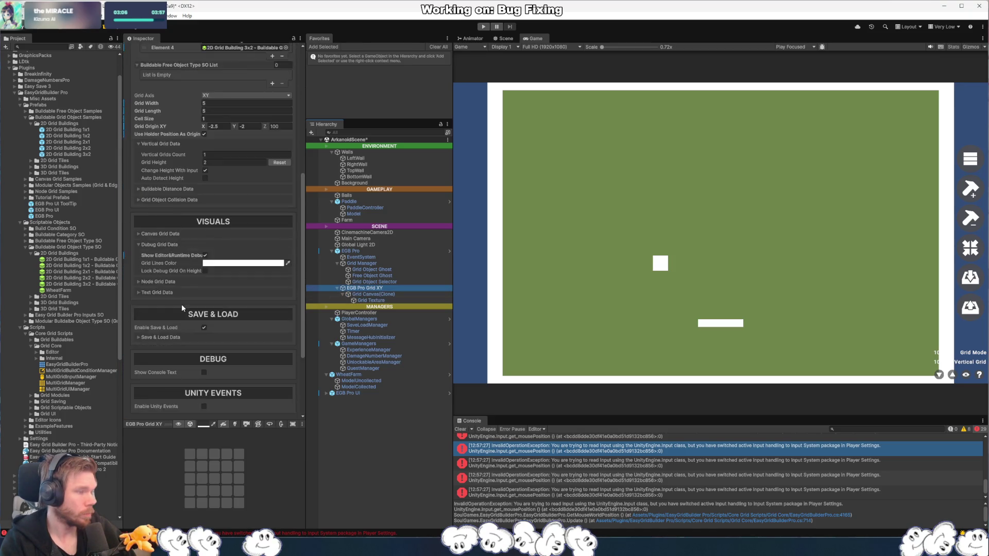
{"action": "scroll", "coordinate": [181, 304], "scroll_direction": "up", "scroll_amount": 10}
{"action": "scroll", "coordinate": [817, 473], "scroll_direction": "up", "scroll_amount": 3}
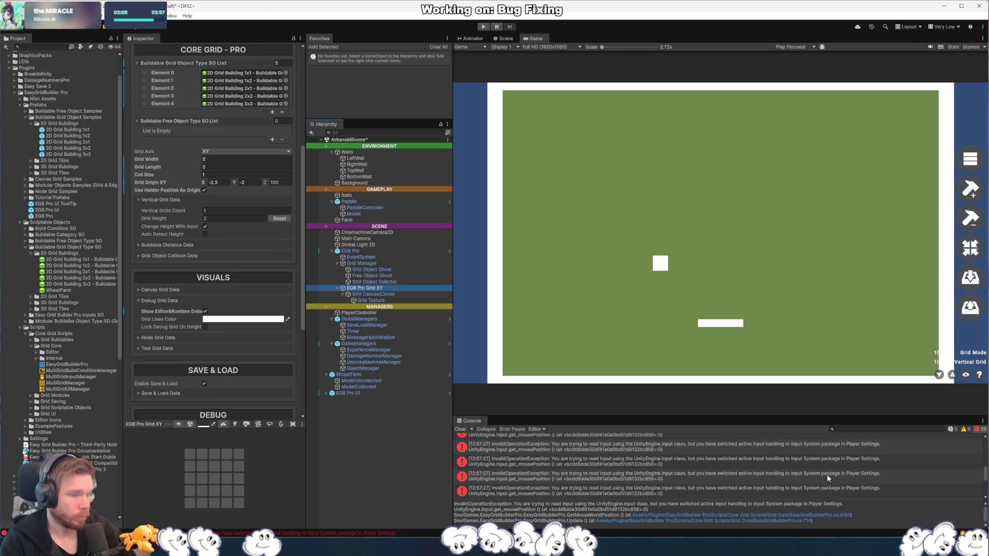
{"action": "left_click", "coordinate": [701, 462]}
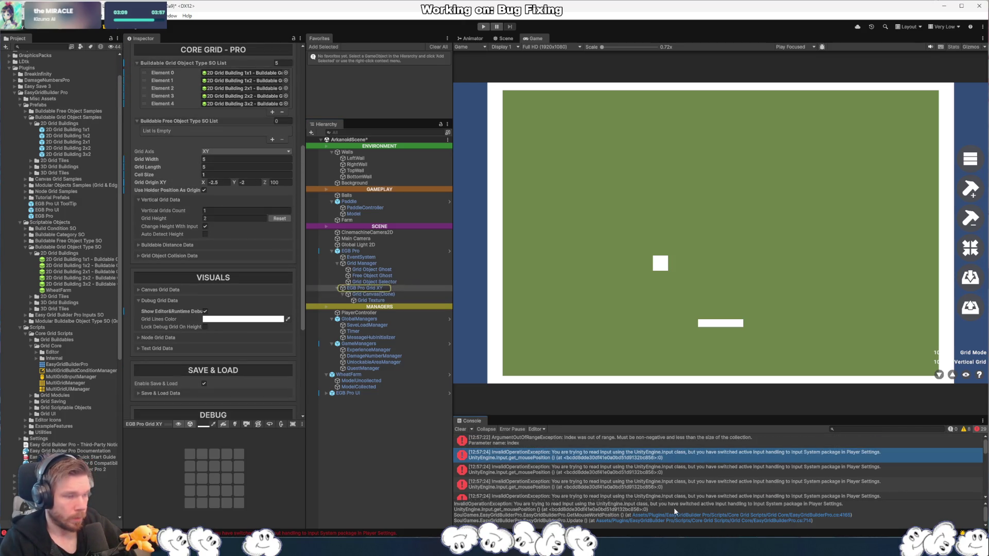
{"action": "left_click", "coordinate": [824, 515]}
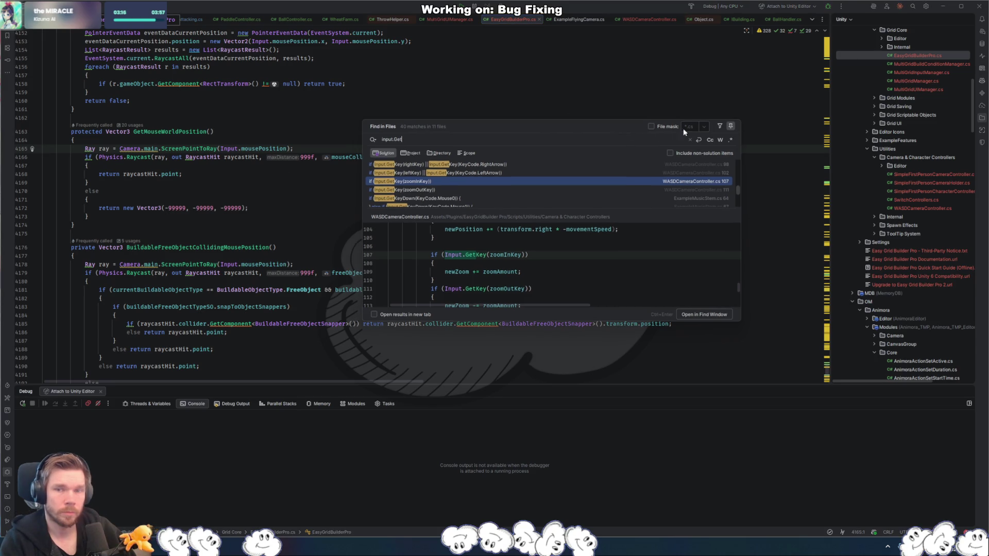
- On line 4166, replace Input.mousePosition with Mouse.current.position
{"action": "key", "text": "Escape"}
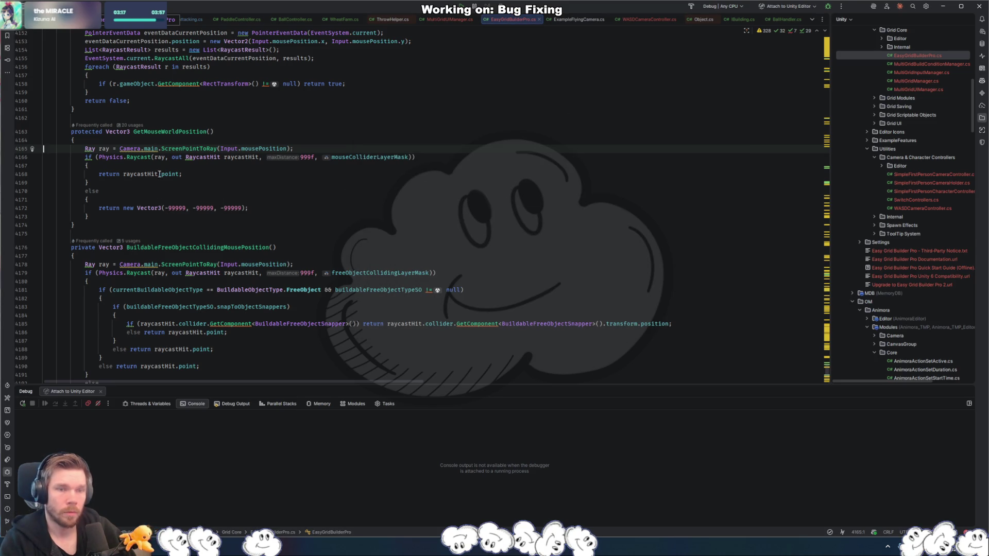
{"action": "key", "text": "Up"}
{"action": "key", "text": "Down"}
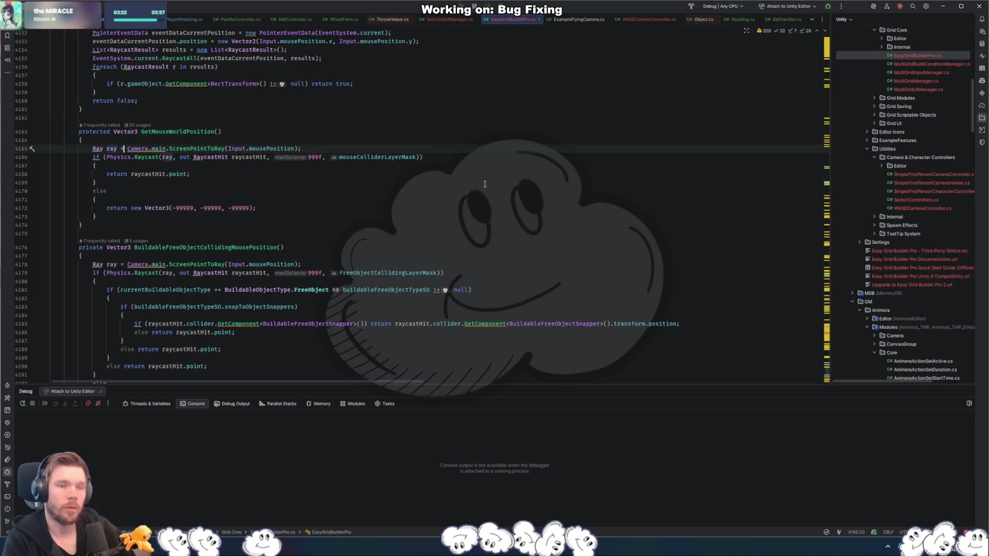
{"action": "type", "text": "Mouse "}
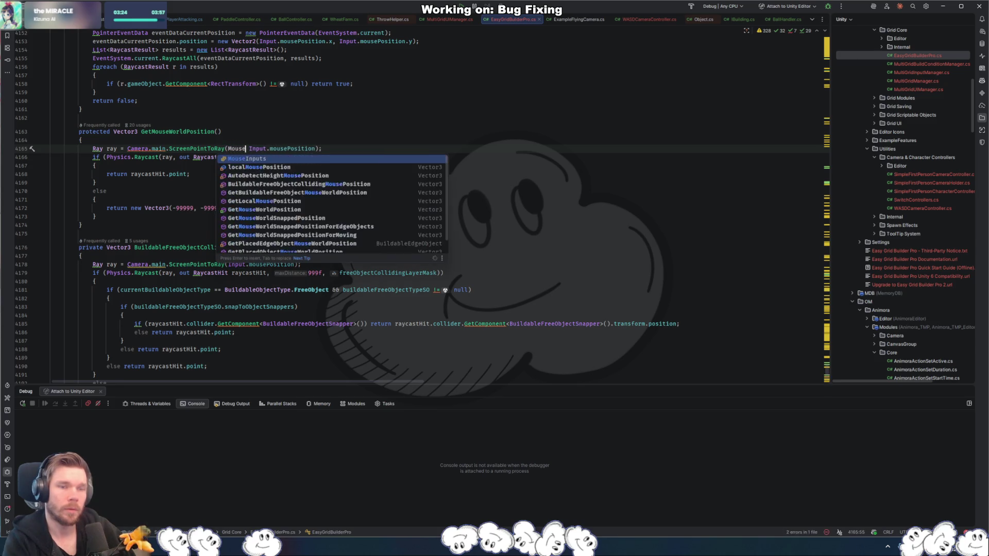
{"action": "type", "text": ".current."}
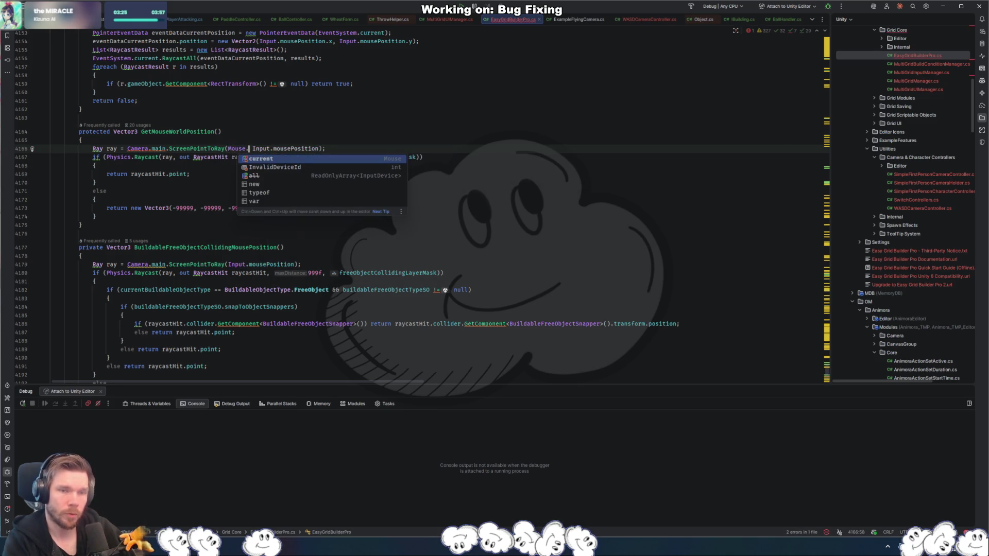
{"action": "type", "text": "pos"}
{"action": "key", "text": "Return"}
{"action": "key", "text": "ctrl+Delete"}
{"action": "key", "text": "ctrl+Delete"}
{"action": "key", "text": "ctrl+Delete"}
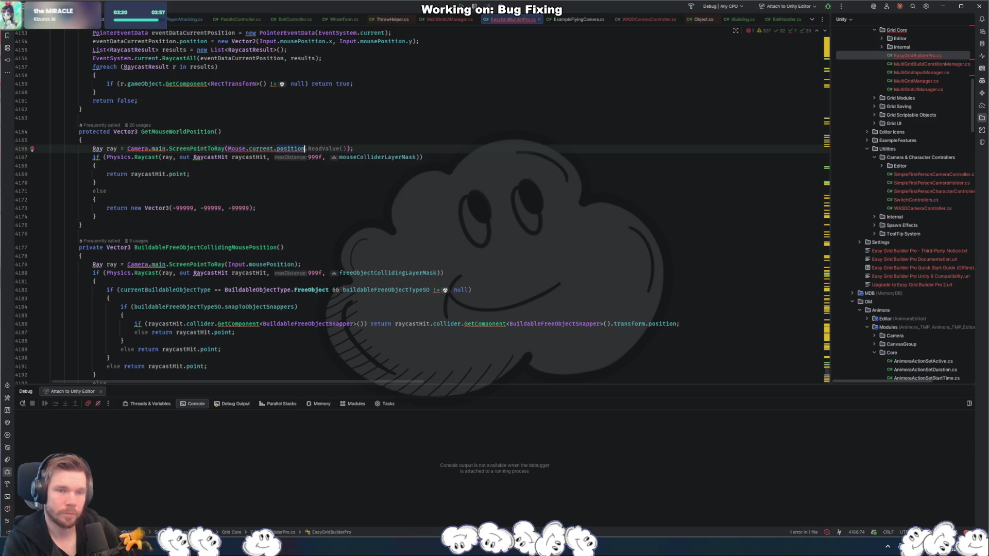
{"action": "type", "text": "."}
{"action": "key", "text": "Return"}
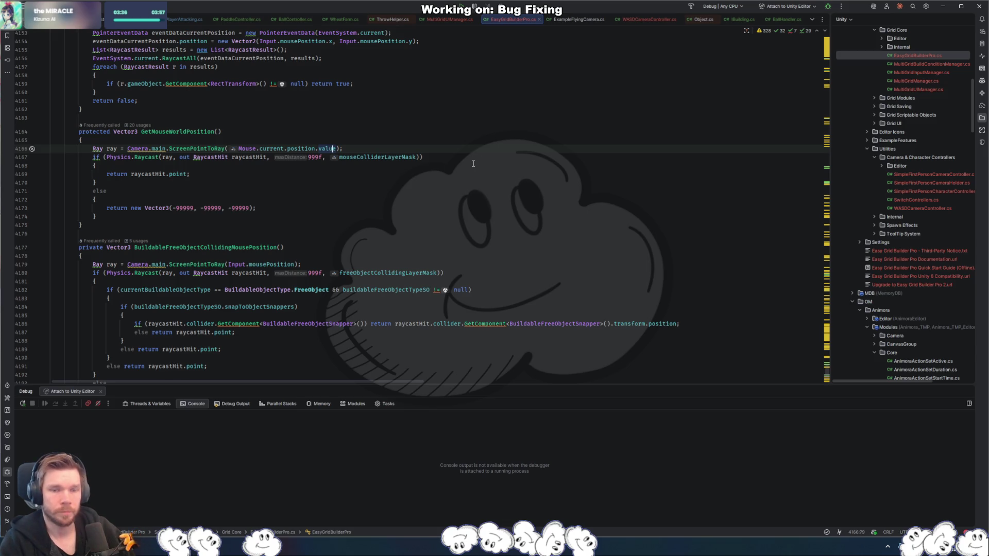
- Change the position read to Mouse.current.position.ReadValue()
{"action": "key", "text": "ctrl+f"}
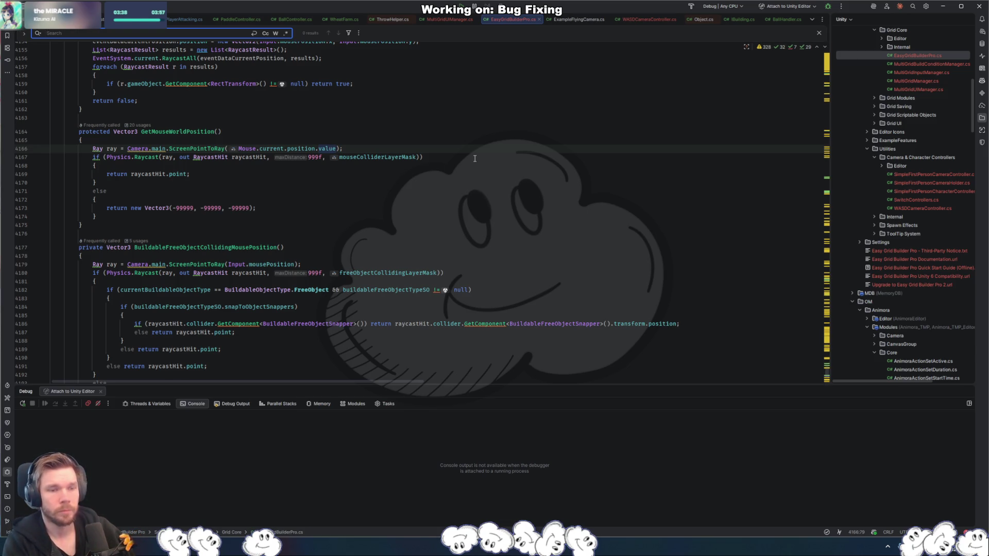
{"action": "key", "text": "Escape"}
{"action": "key", "text": "ctrl+shift+Left"}
{"action": "key", "text": "ctrl+shift+Left"}
{"action": "key", "text": "ctrl+shift+Left"}
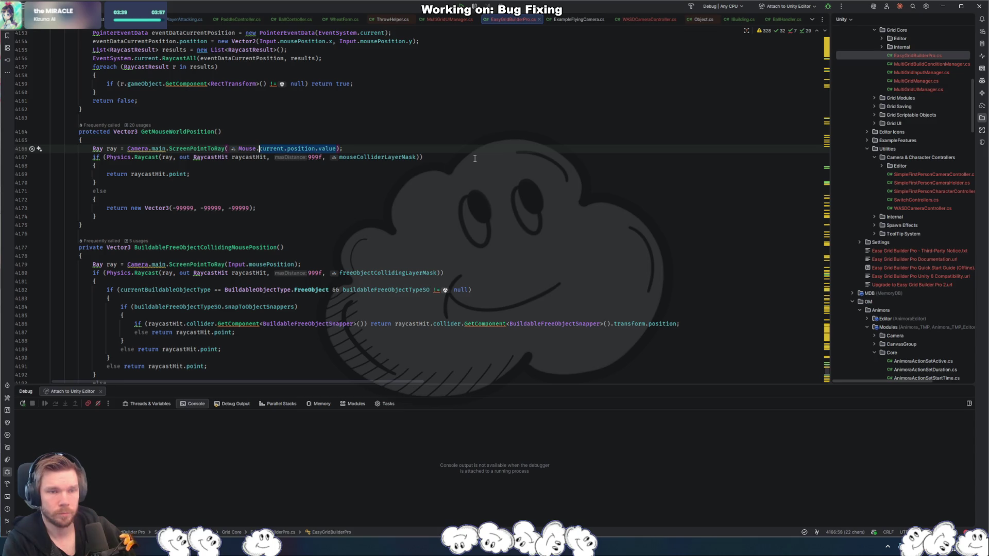
{"action": "left_click", "coordinate": [264, 197]}
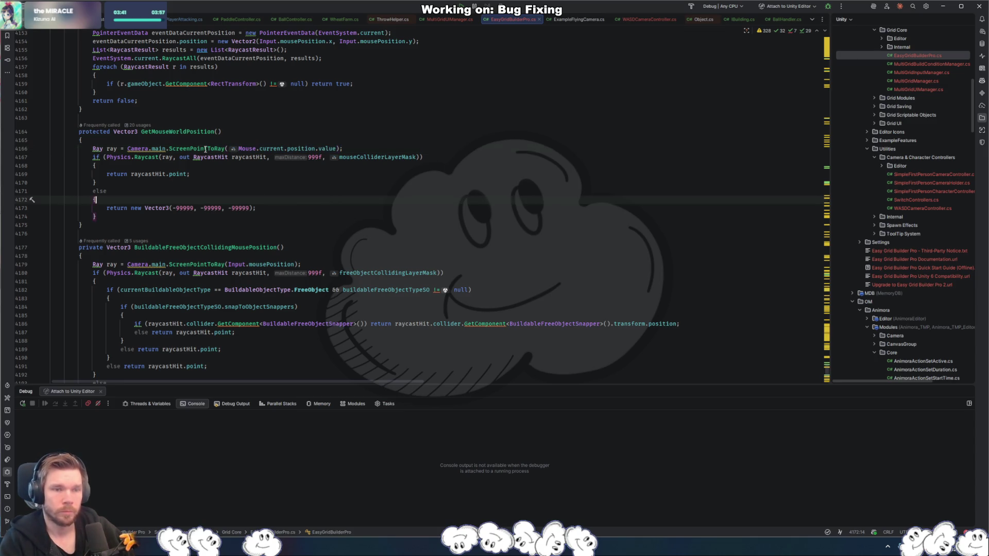
{"action": "mouse_move", "coordinate": [331, 149]}
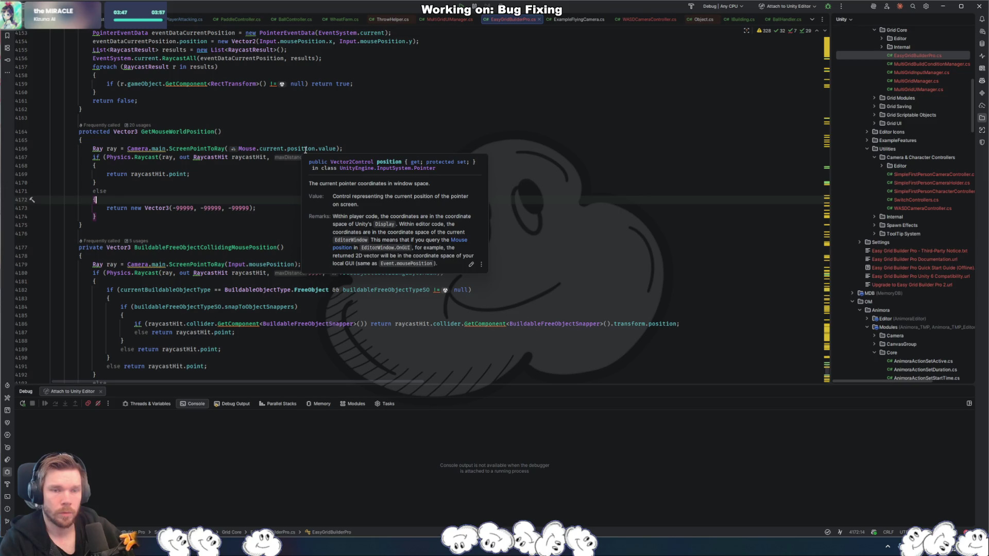
{"action": "double_click", "coordinate": [331, 149]}
{"action": "key", "text": "BackSpace"}
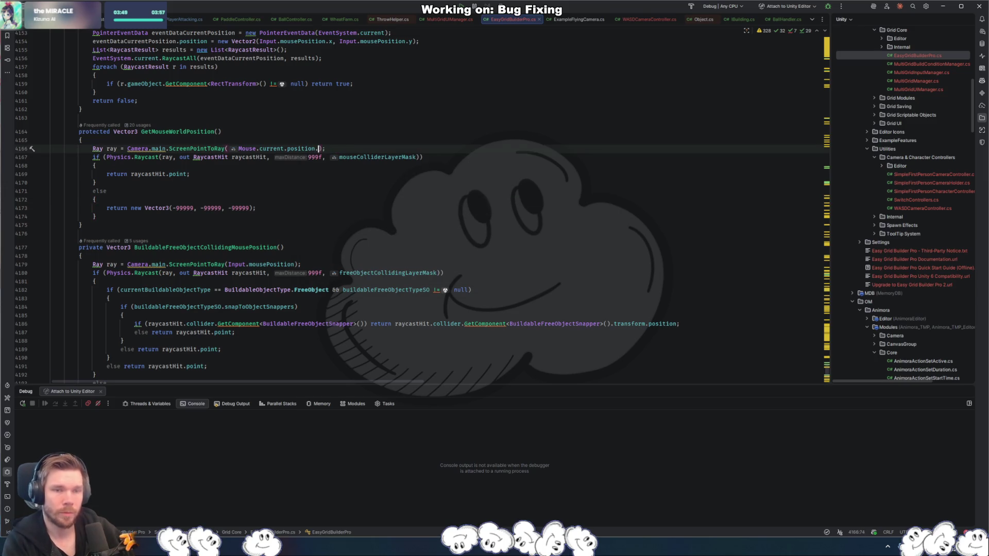
{"action": "key", "text": "ctrl+space"}
{"action": "type", "text": "readval"}
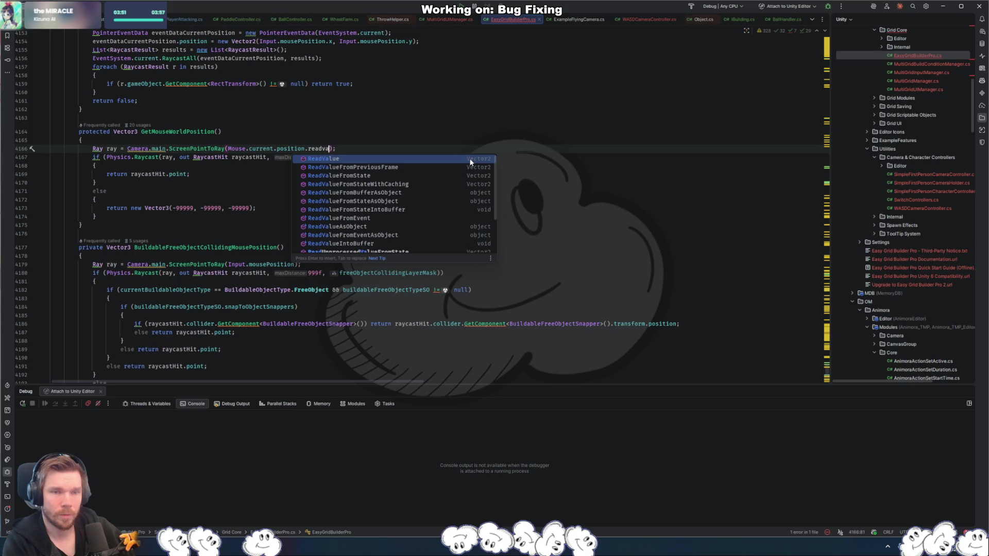
{"action": "key", "text": "Return"}
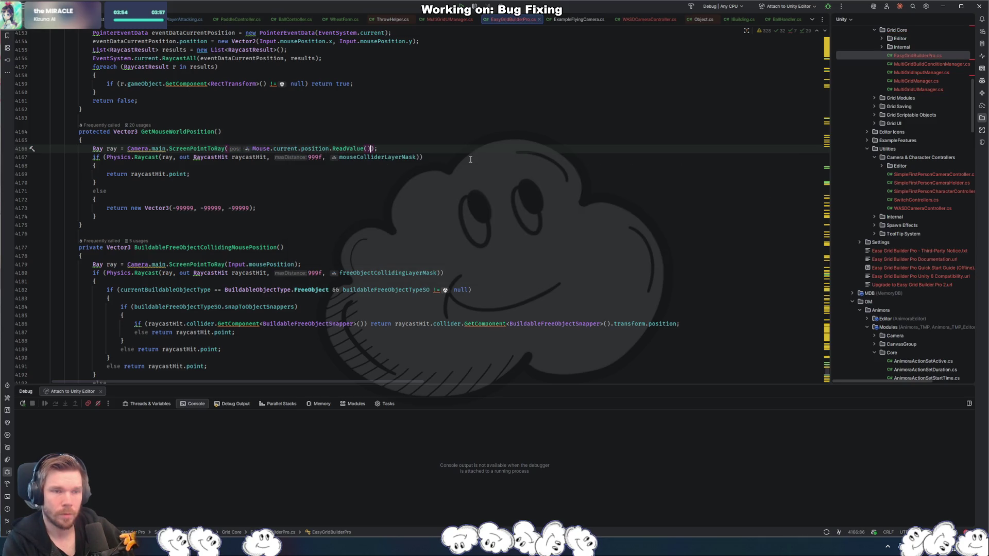
{"action": "key", "text": "Down"}
{"action": "key", "text": "Down"}
{"action": "key", "text": "Down"}
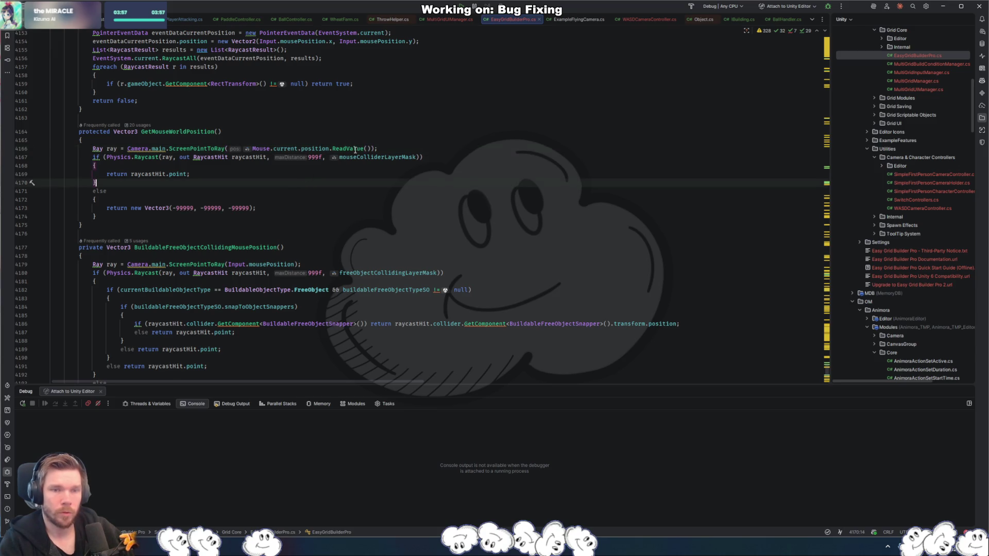
- Replace every Input.mousePosition in EasyGridBuilderPro.cs with Mouse.current.position.ReadValue(), then switch back to Unity
{"action": "mouse_move", "coordinate": [315, 150]}
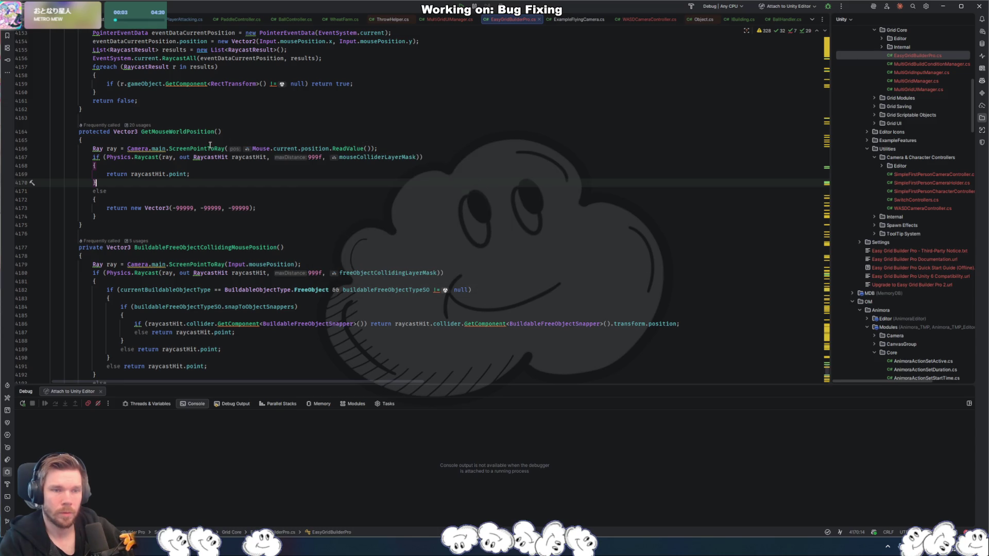
{"action": "mouse_move", "coordinate": [217, 150]}
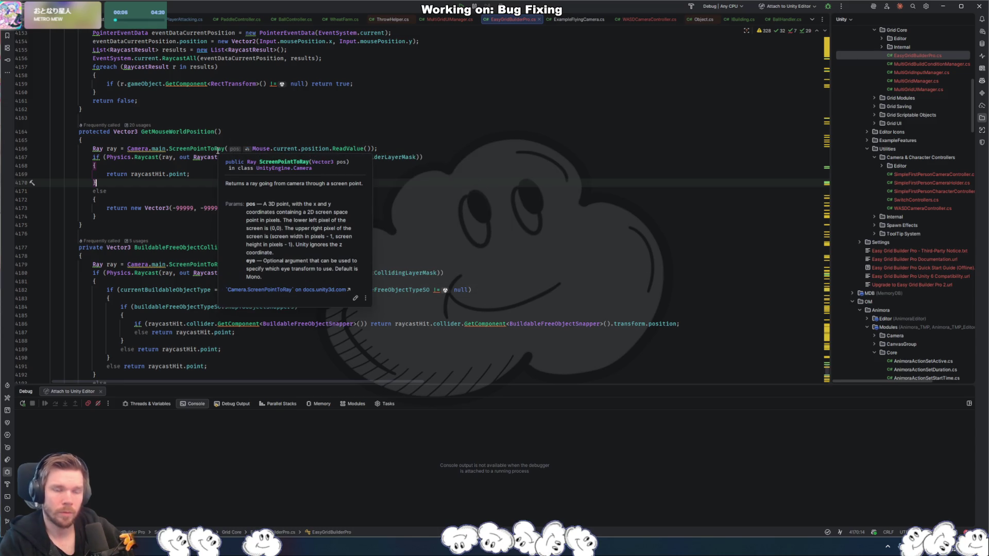
{"action": "left_click", "coordinate": [380, 142]}
{"action": "left_click_drag", "start_coordinate": [371, 148], "coordinate": [253, 148]}
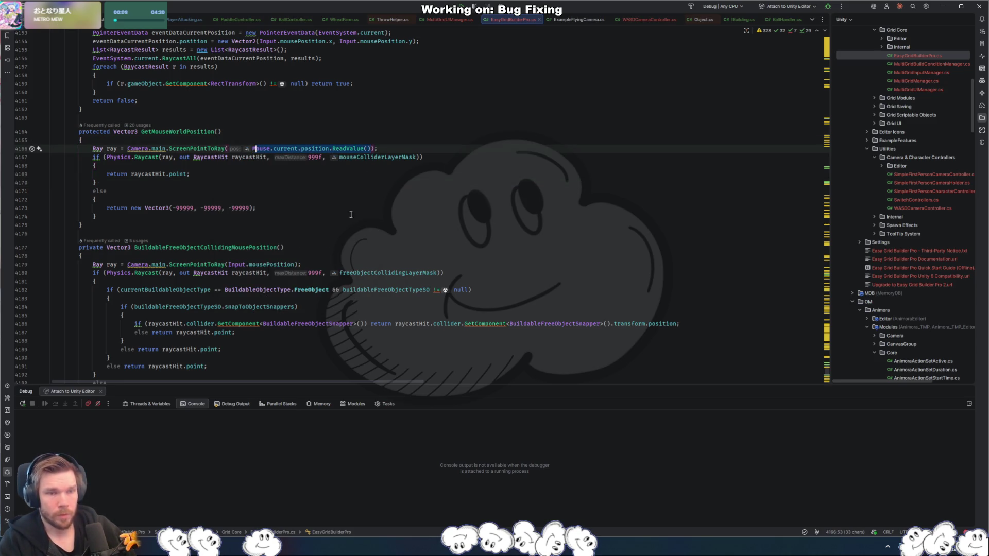
{"action": "left_click_drag", "start_coordinate": [329, 208], "coordinate": [95, 216]}
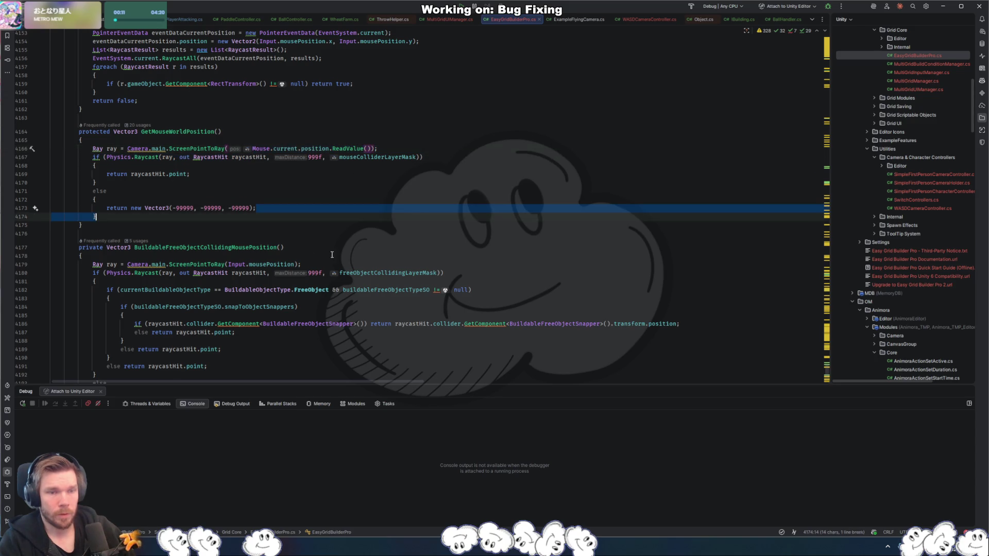
{"action": "left_click_drag", "start_coordinate": [294, 264], "coordinate": [228, 265]}
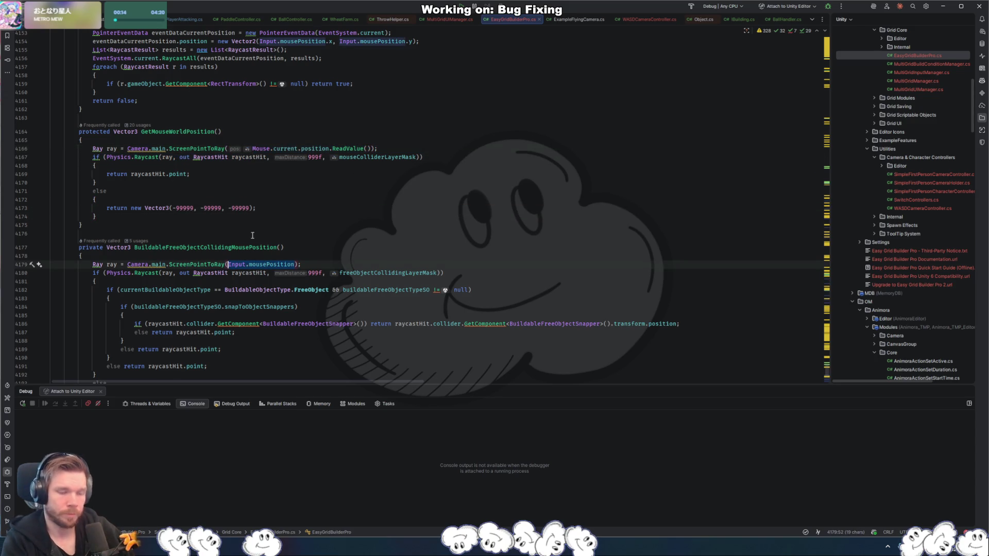
{"action": "key", "text": "ctrl+r"}
{"action": "key", "text": "Tab"}
{"action": "type", "text": "Mouse.current.position.ReadValue()"}
{"action": "key", "text": "alt+a"}
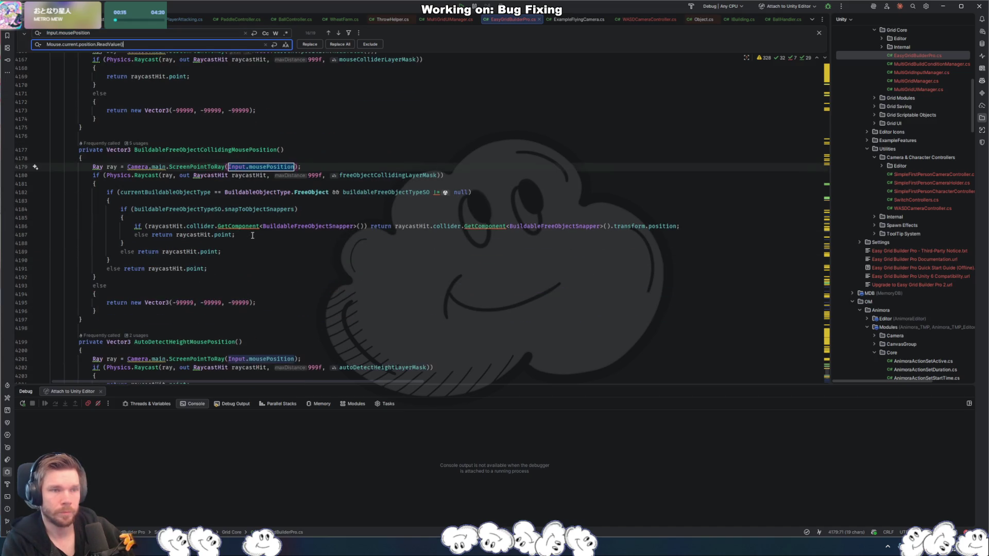
{"action": "key", "text": "Escape"}
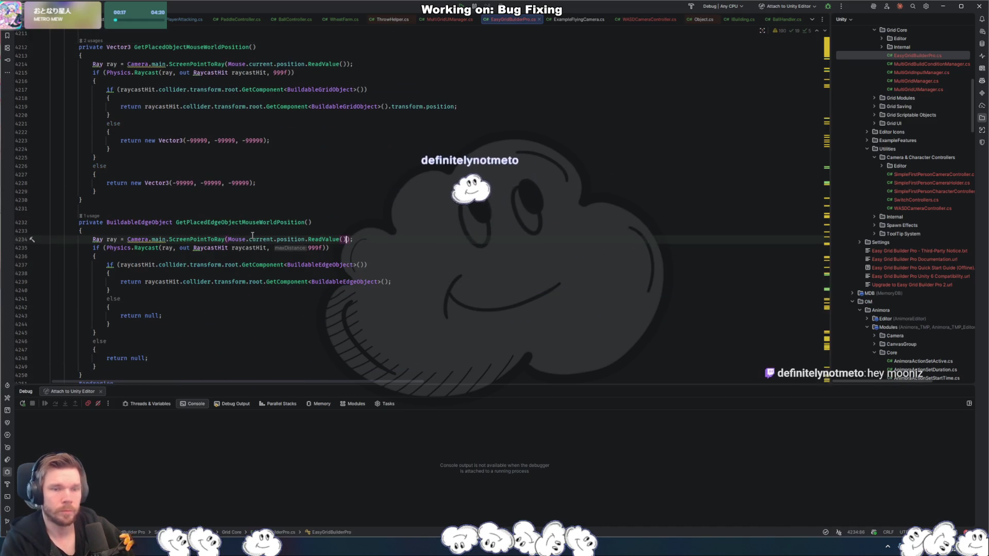
{"action": "key", "text": "alt+Tab"}
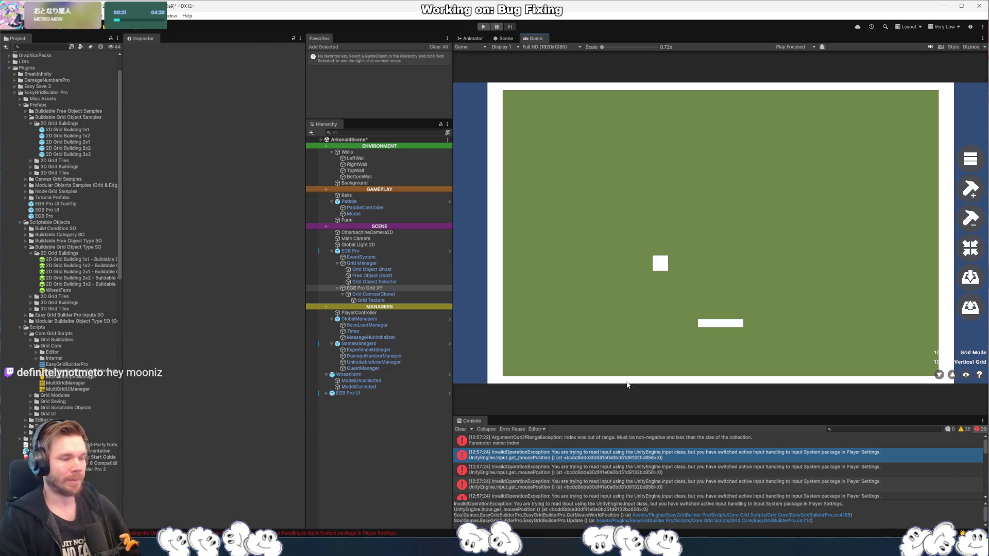
- Follow the console error to MultiGridUIManager.cs, then replay and open the remaining error in MultiGridManager.cs
{"action": "left_click", "coordinate": [564, 440]}
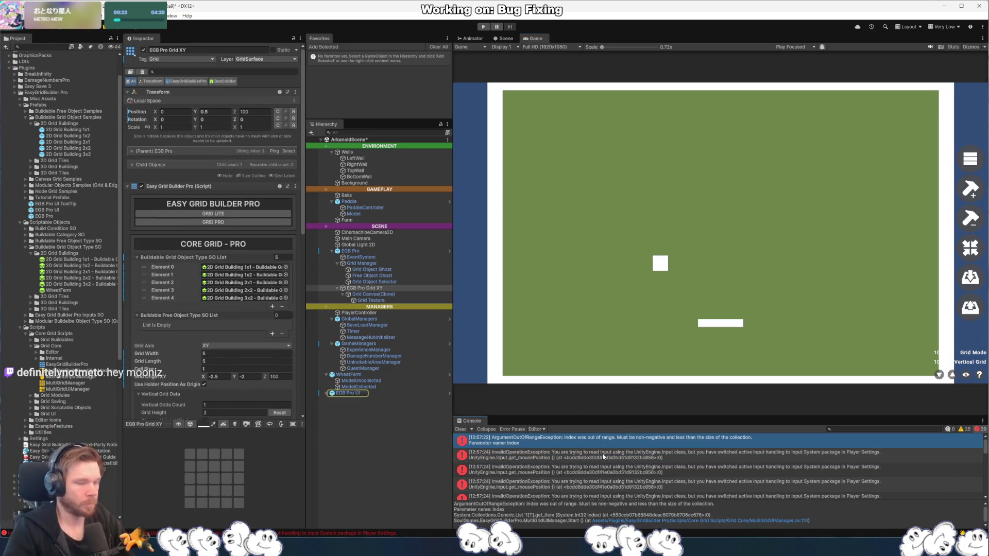
{"action": "left_click", "coordinate": [785, 516]}
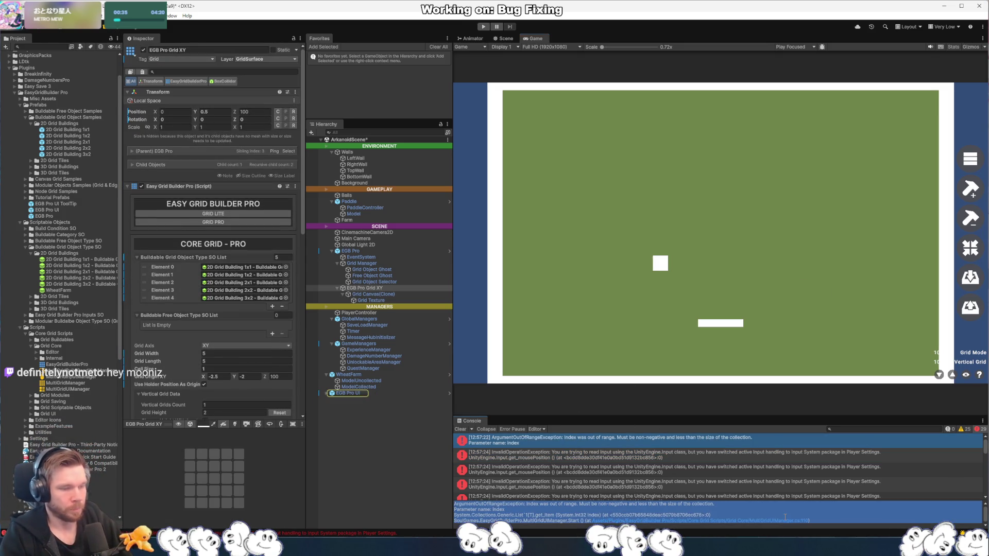
{"action": "left_click", "coordinate": [749, 523]}
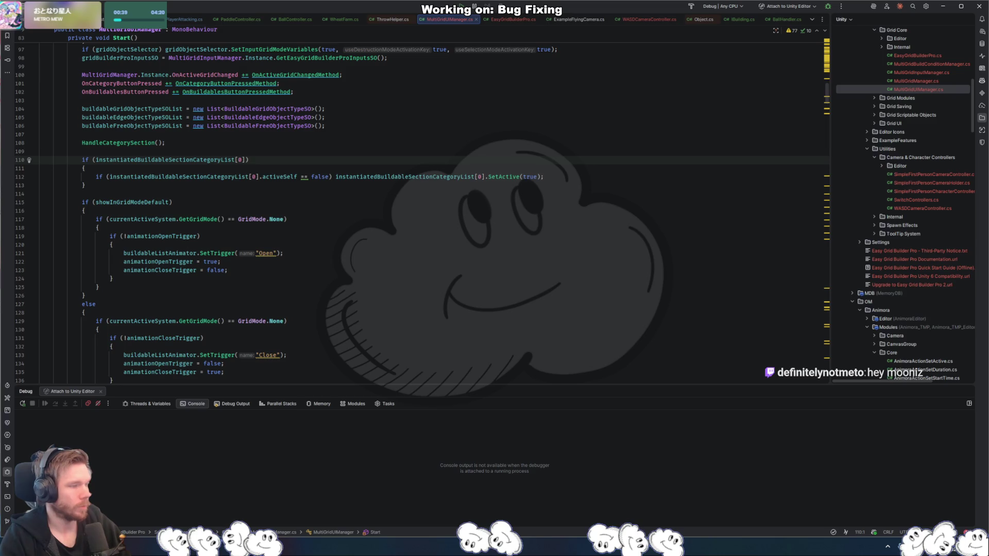
{"action": "key", "text": "alt+Tab"}
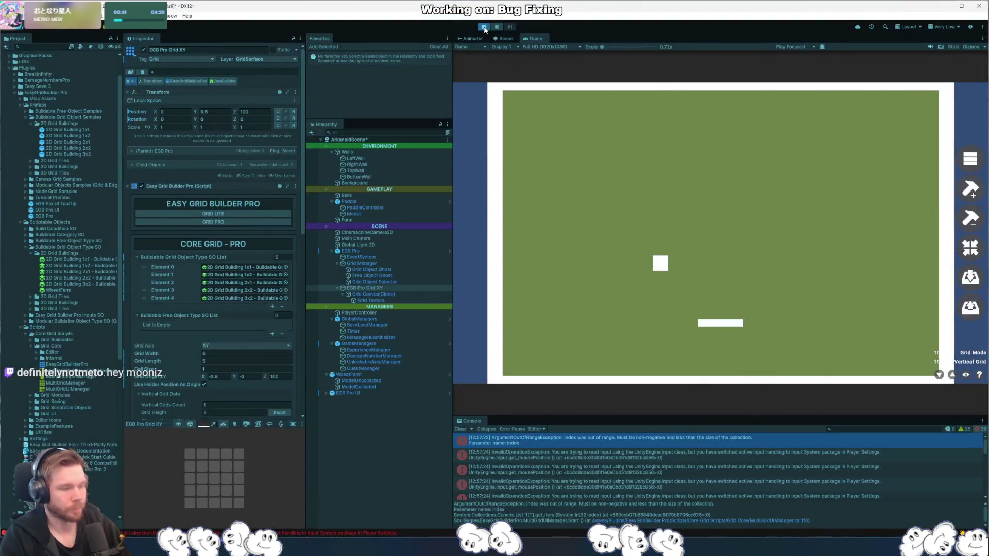
{"action": "left_click", "coordinate": [485, 29]}
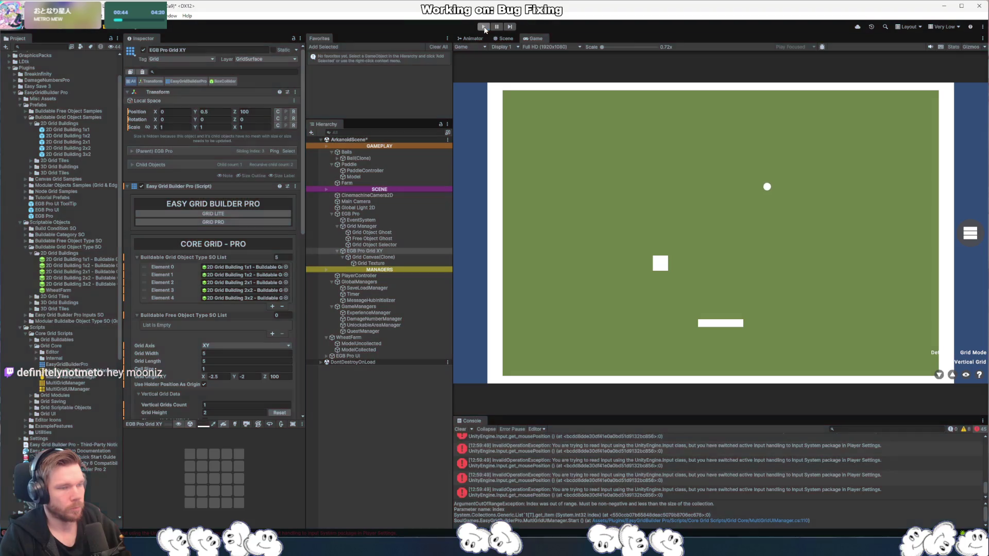
{"action": "double_click", "coordinate": [741, 468]}
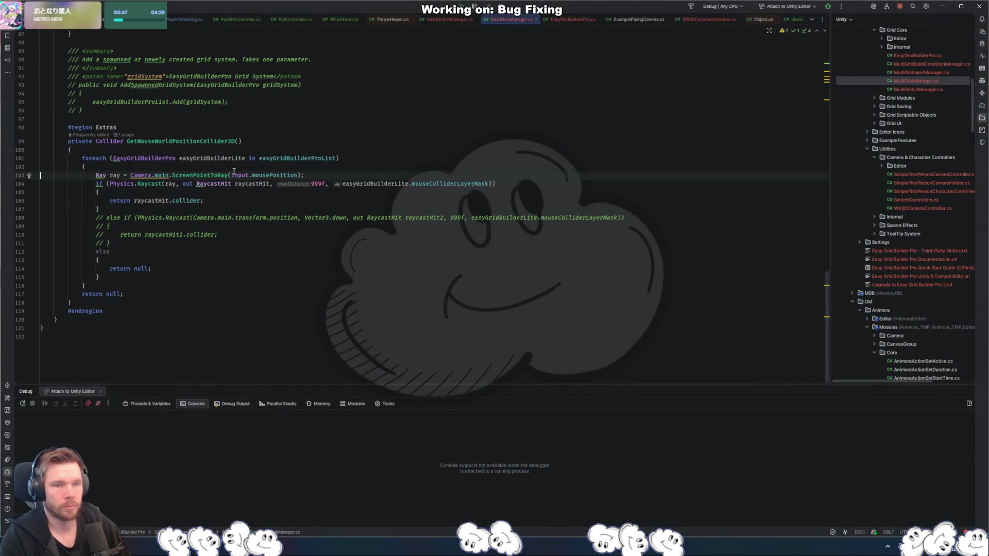
- Paste Mouse.current.position.ReadValue() over Input.mousePosition on line 103 and add the input system import
{"action": "left_click_drag", "start_coordinate": [231, 177], "coordinate": [304, 177]}
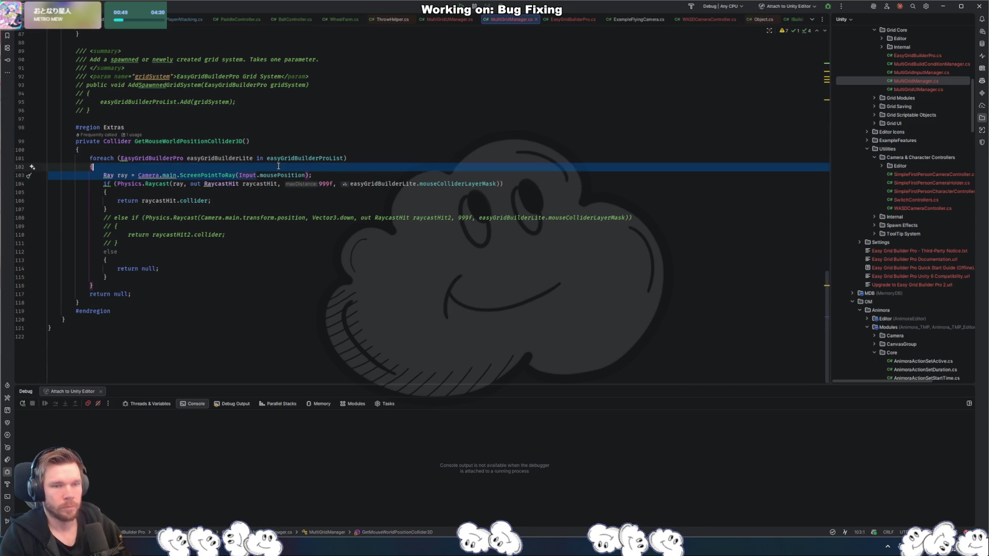
{"action": "type", "text": "Mouse.current.position.ReadValue()"}
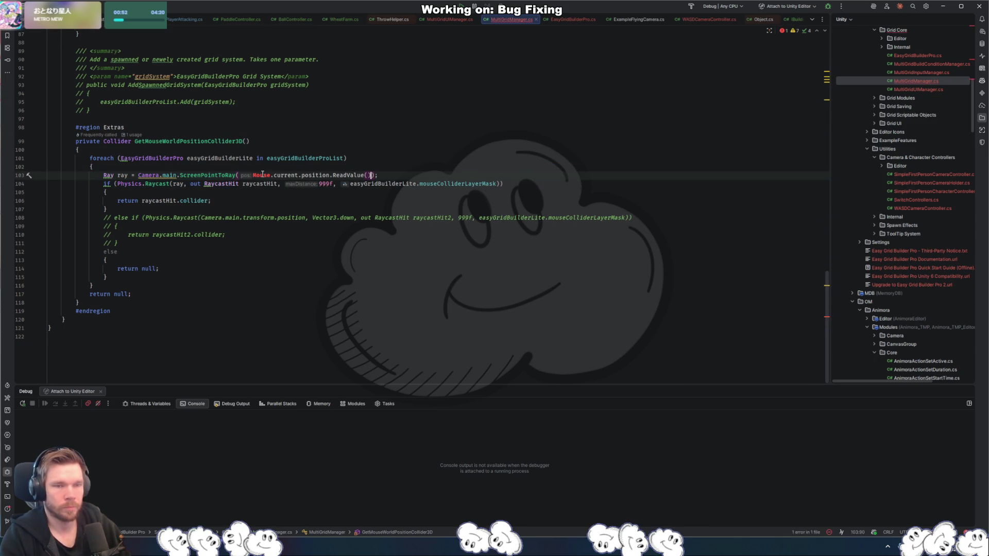
{"action": "key", "text": "alt+Return"}
{"action": "key", "text": "Return"}
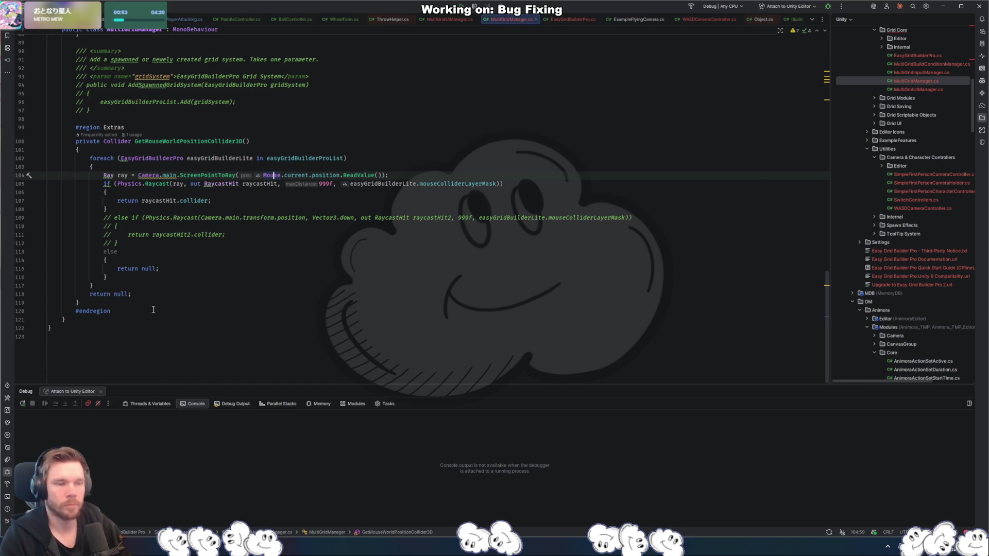
{"action": "key", "text": "alt+Tab"}
{"action": "key", "text": "alt+Tab"}
{"action": "left_click", "coordinate": [47, 166]}
{"action": "key", "text": "alt+Tab"}
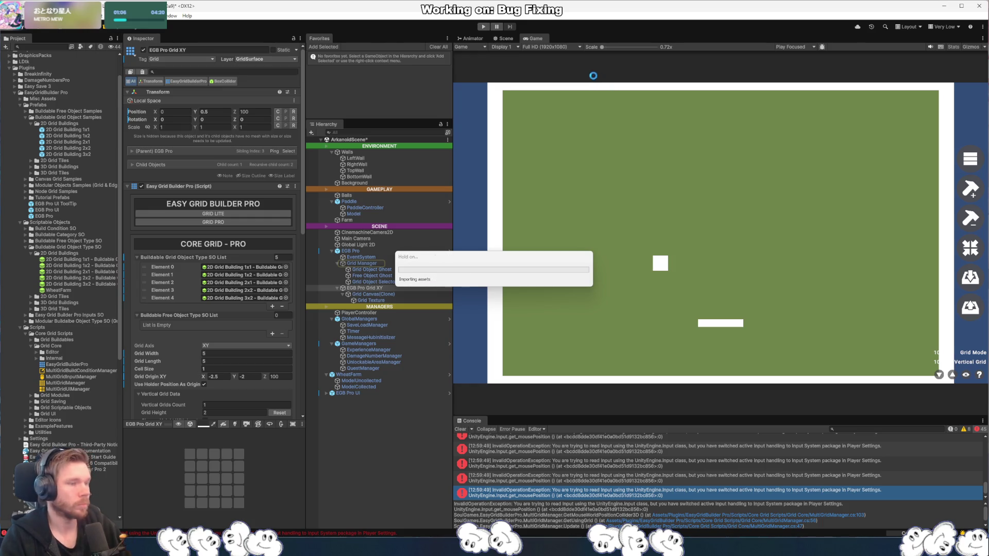
- Play the scene, open, collapse and reopen the in-game build menu, then stop
{"action": "left_click", "coordinate": [483, 27]}
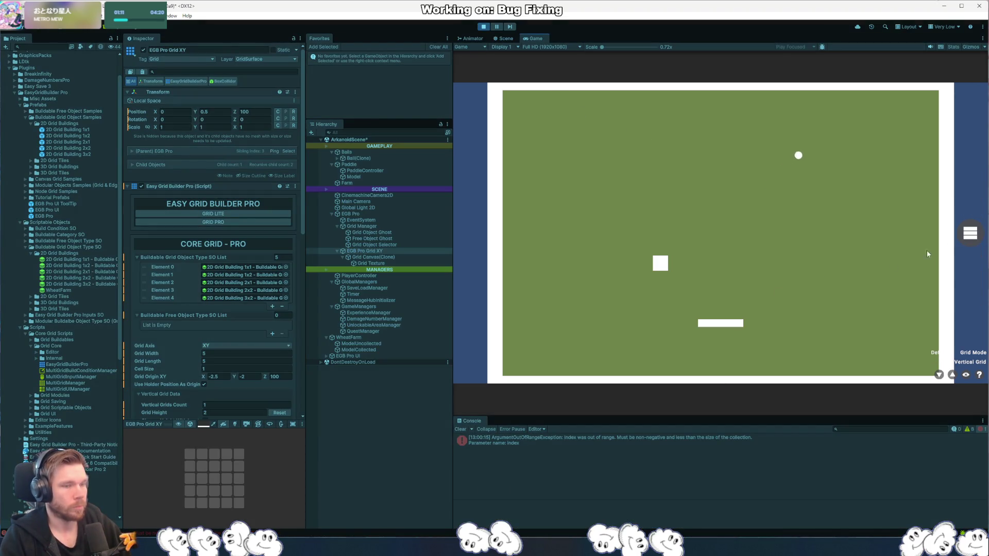
{"action": "left_click", "coordinate": [969, 233]}
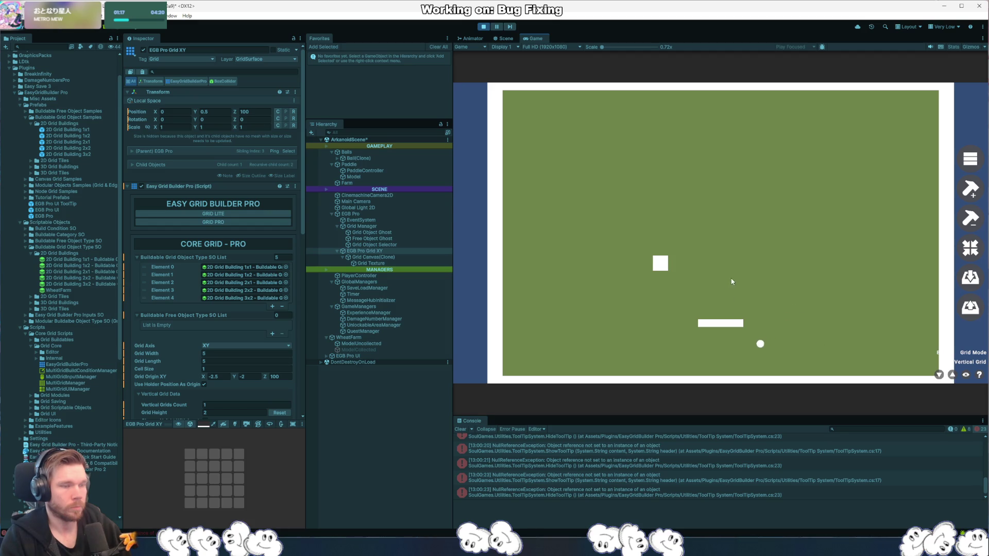
{"action": "left_click", "coordinate": [971, 160]}
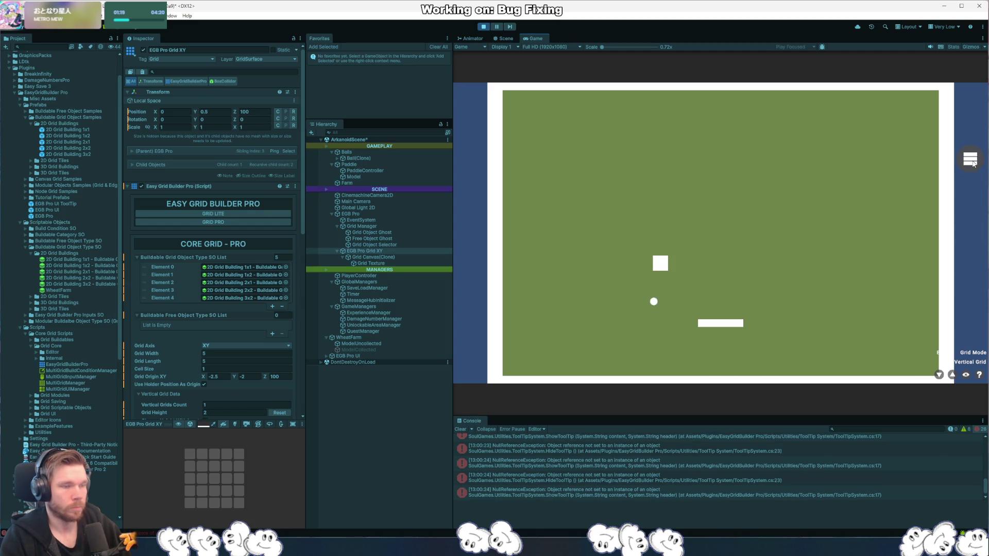
{"action": "left_click", "coordinate": [635, 453]}
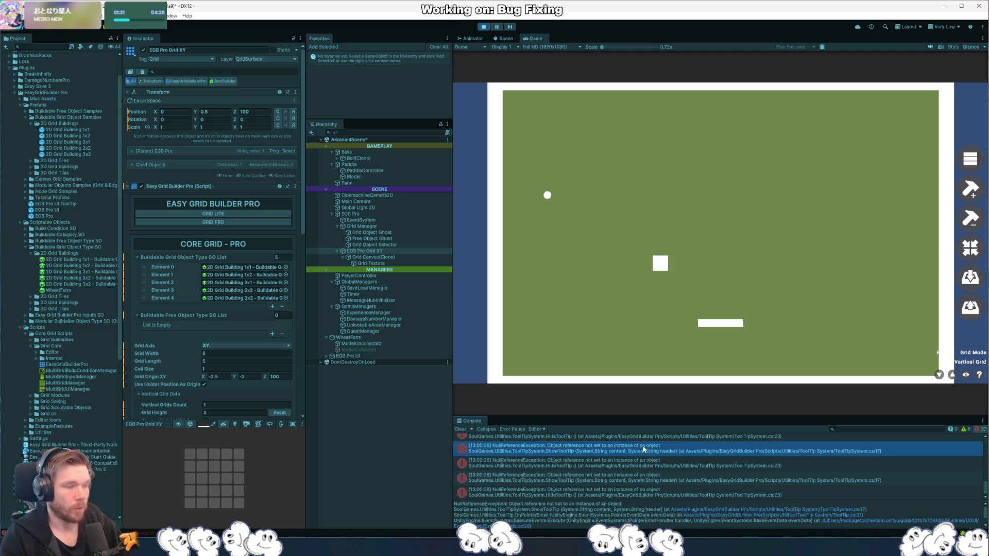
{"action": "left_click", "coordinate": [482, 26]}
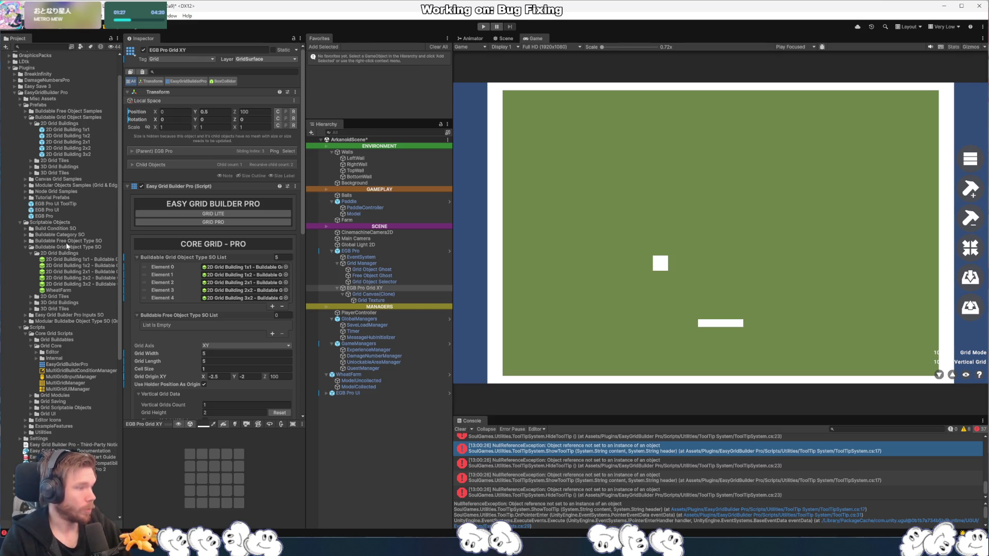
- Add the EGB Pro UI ToolTip prefab to the scene, replay, and open the tooltip script's input error
{"action": "left_click", "coordinate": [74, 204]}
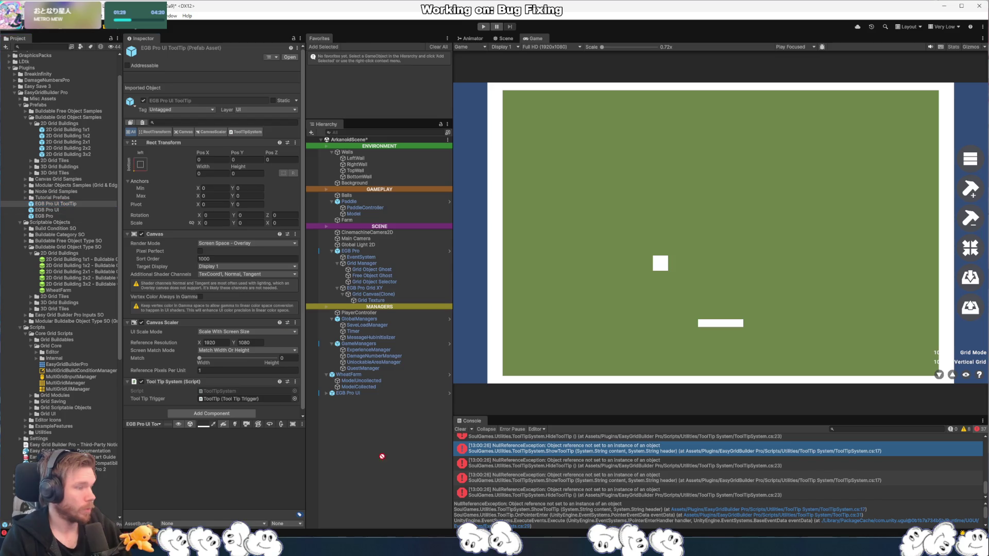
{"action": "left_click_drag", "start_coordinate": [384, 454], "coordinate": [383, 452]}
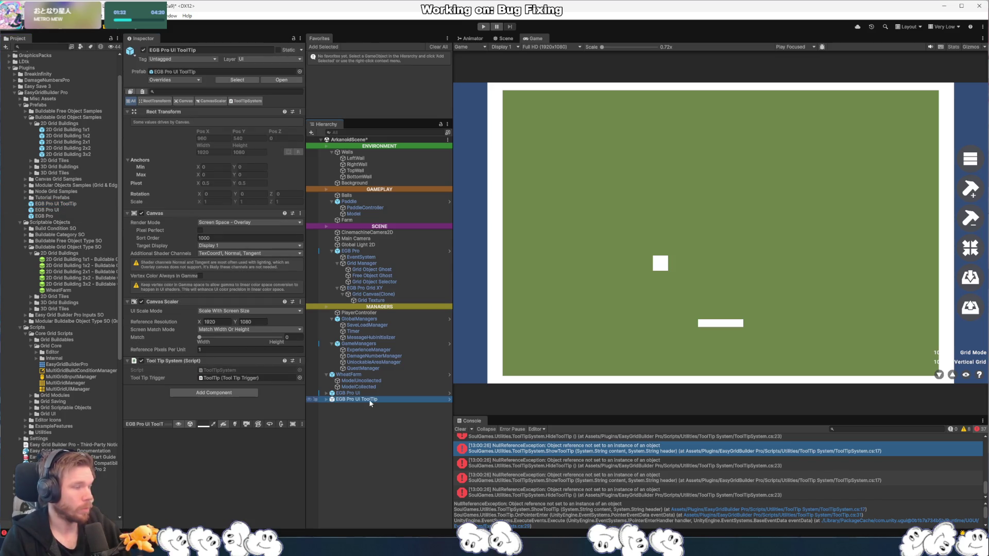
{"action": "left_click", "coordinate": [484, 27]}
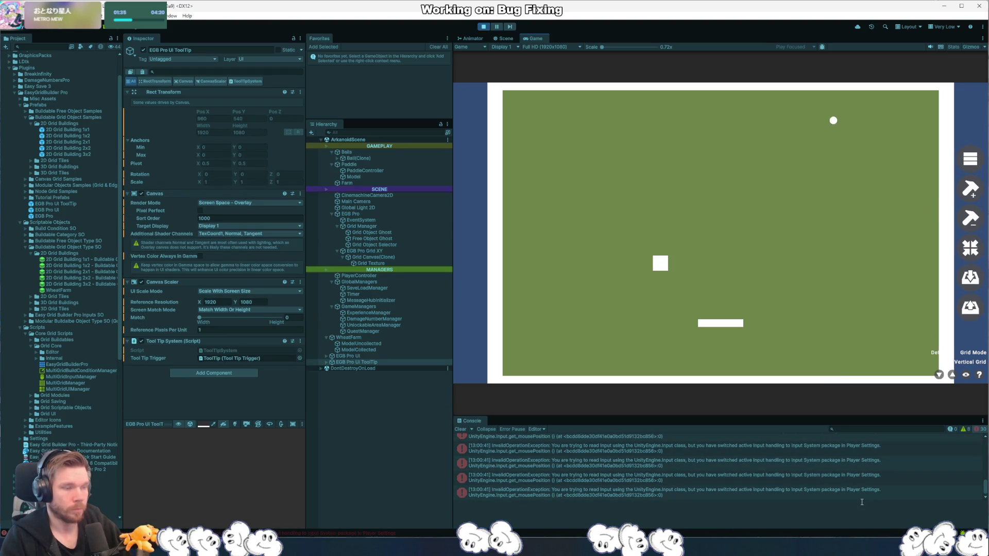
{"action": "double_click", "coordinate": [761, 474]}
{"action": "left_click", "coordinate": [319, 174]}
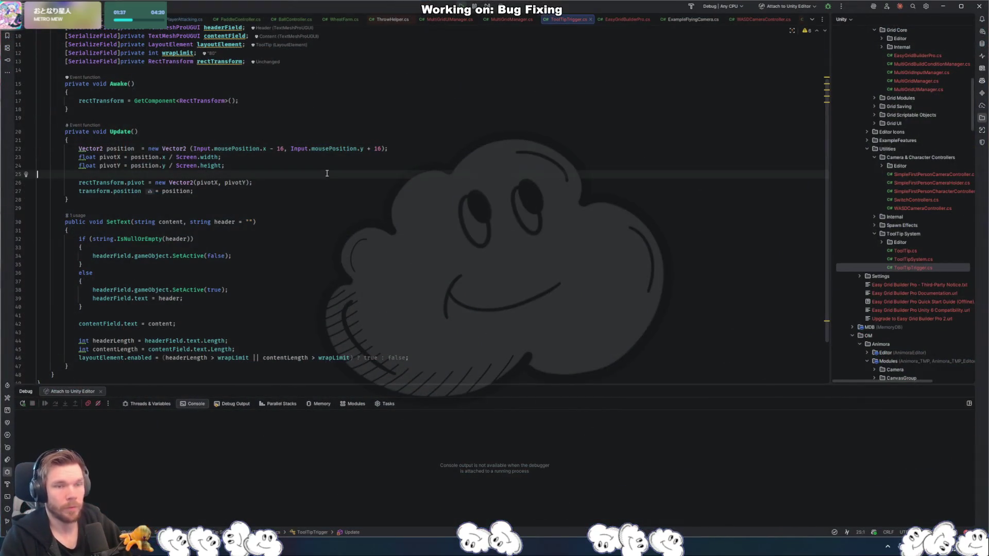
- Replace all Input.mousePosition in the tooltip script with Mouse.current.position.ReadValue(), then return to Unity
{"action": "key", "text": "ctrl+r"}
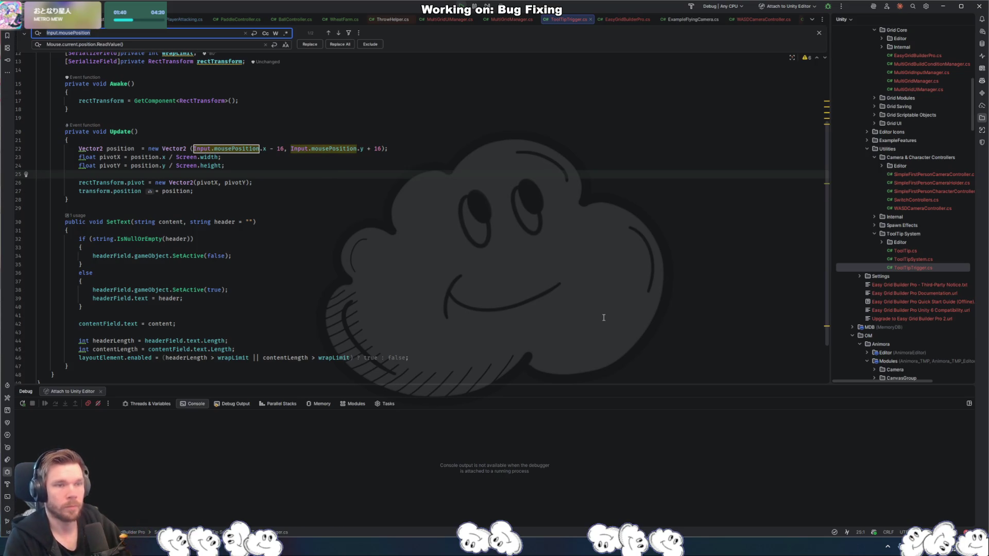
{"action": "key", "text": "ctrl+alt+Return"}
{"action": "key", "text": "Escape"}
{"action": "left_click", "coordinate": [361, 150]}
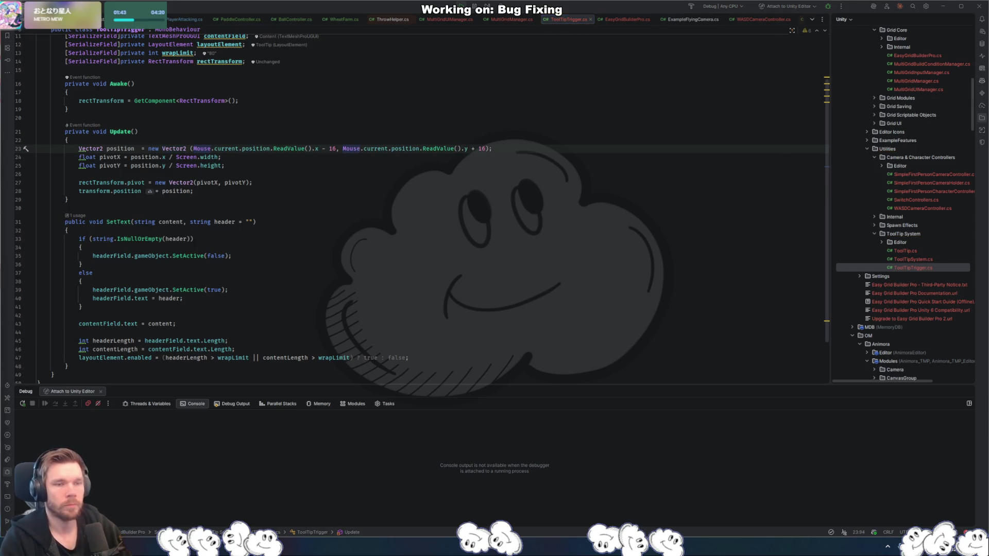
{"action": "key", "text": "alt+Tab"}
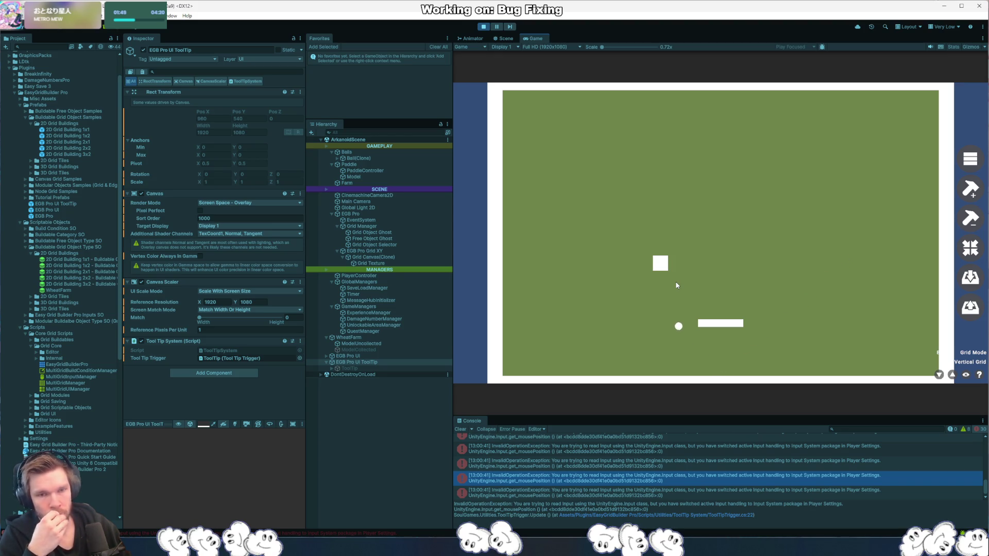
- Restart Play mode and open the ArgumentOutOfRange error's source line in MultiGridUIManager.cs
{"action": "key", "text": "ctrl+p"}
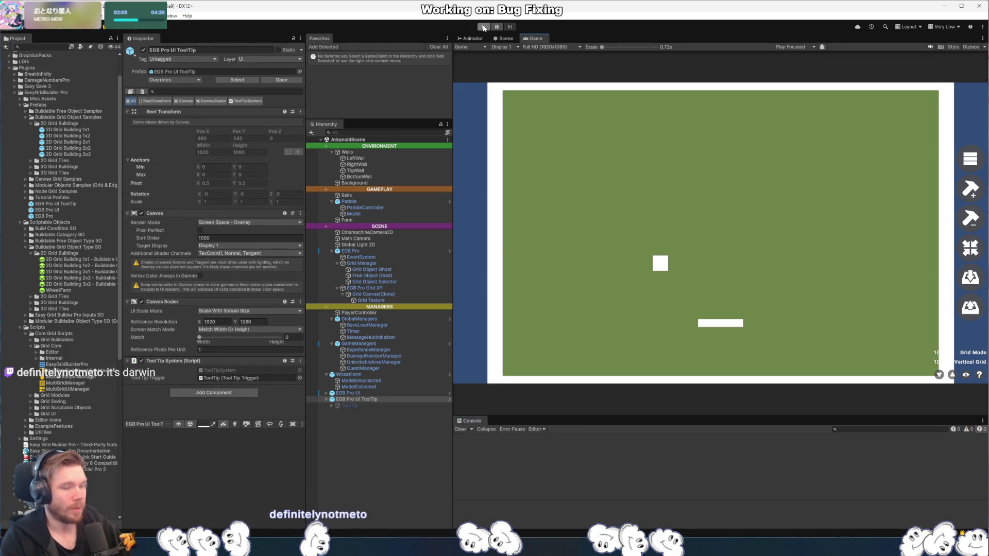
{"action": "left_click", "coordinate": [483, 27]}
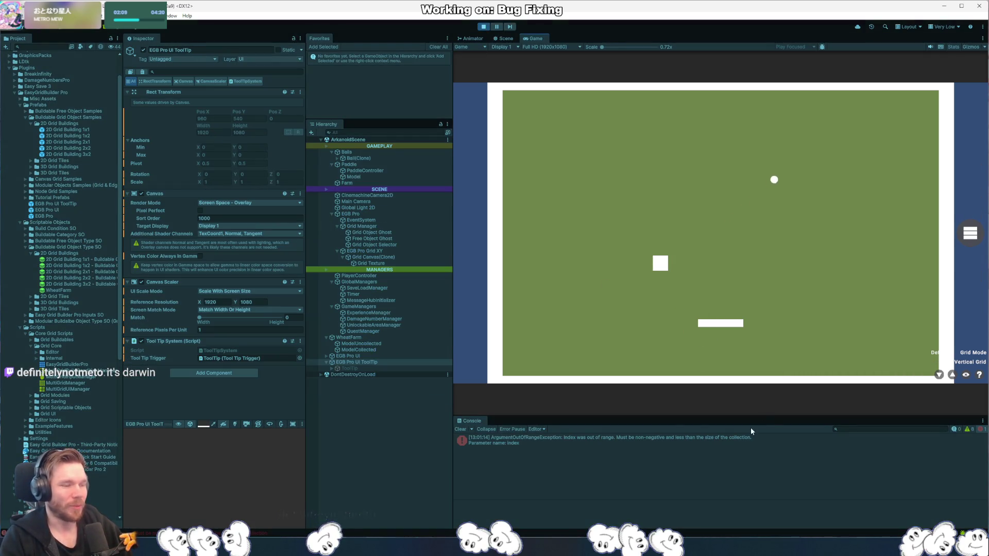
{"action": "left_click", "coordinate": [768, 441]}
{"action": "left_click", "coordinate": [691, 517]}
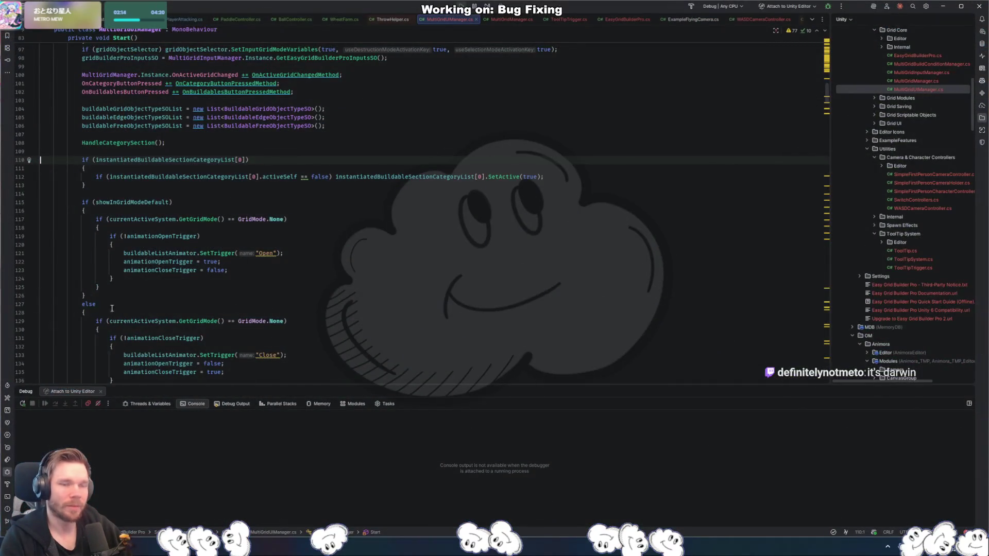
- Jump to the instantiatedBuildableSectionCategoryList declaration in Rider, then select EGB Pro UI from Unity's console error
{"action": "left_click", "coordinate": [176, 160]}
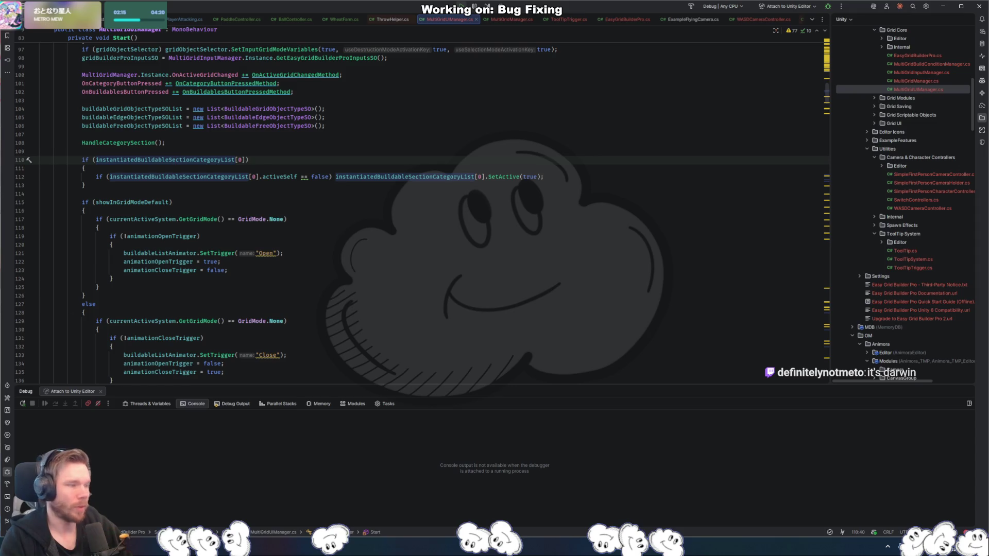
{"action": "left_click", "coordinate": [222, 160], "text": "ctrl"}
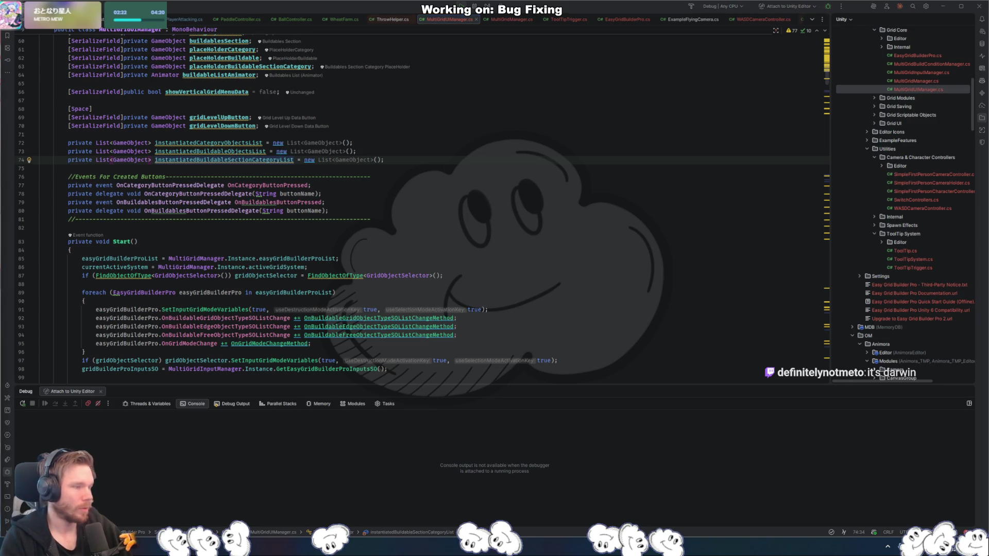
{"action": "key", "text": "alt+Tab"}
{"action": "left_click", "coordinate": [570, 442]}
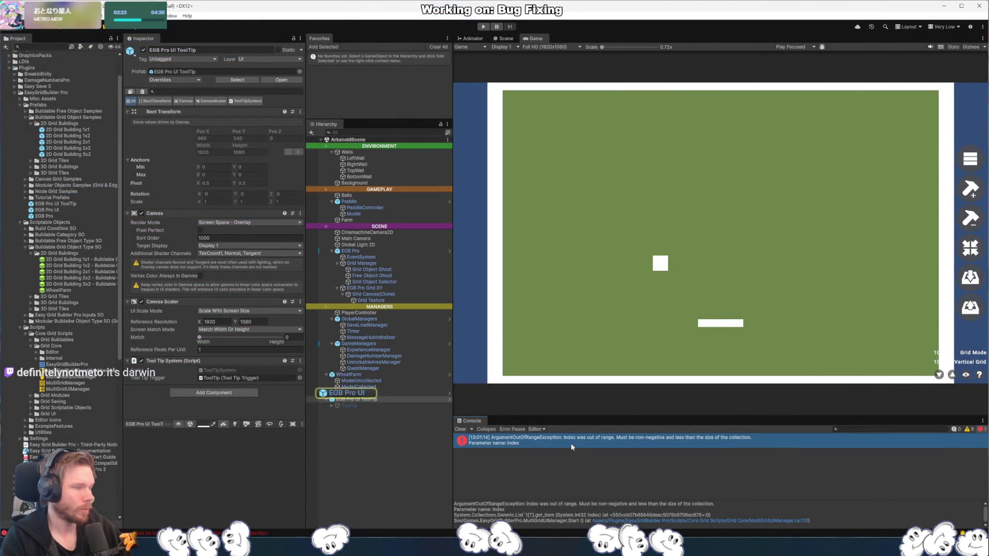
{"action": "left_click", "coordinate": [348, 393]}
{"action": "scroll", "coordinate": [279, 375], "scroll_direction": "down", "scroll_amount": 4}
{"action": "scroll", "coordinate": [147, 378], "scroll_direction": "down", "scroll_amount": 3}
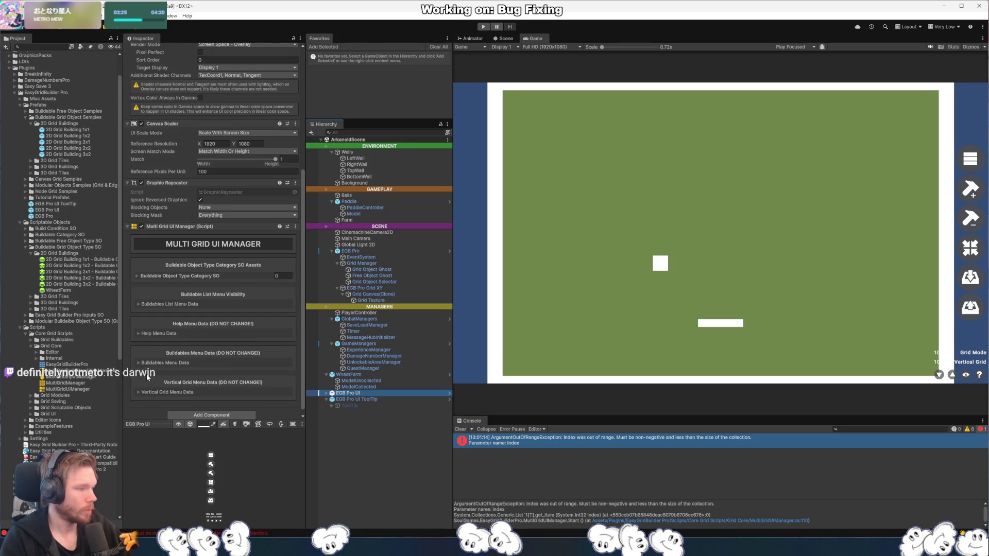
- Add the Buildings Buildable Object Type Category SO to Multi Grid UI Manager's category list and press Play
{"action": "left_click", "coordinate": [135, 276]}
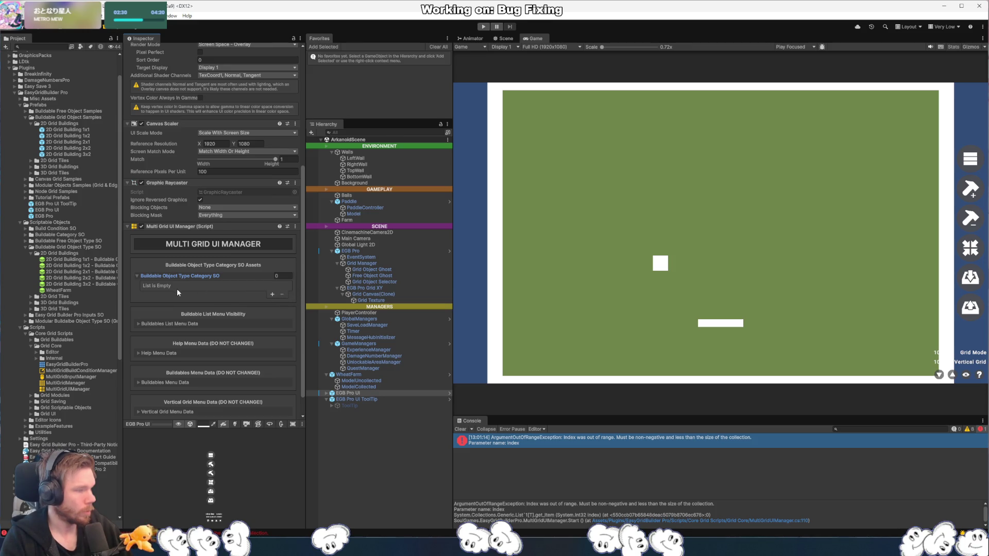
{"action": "scroll", "coordinate": [273, 309], "scroll_direction": "down", "scroll_amount": 1}
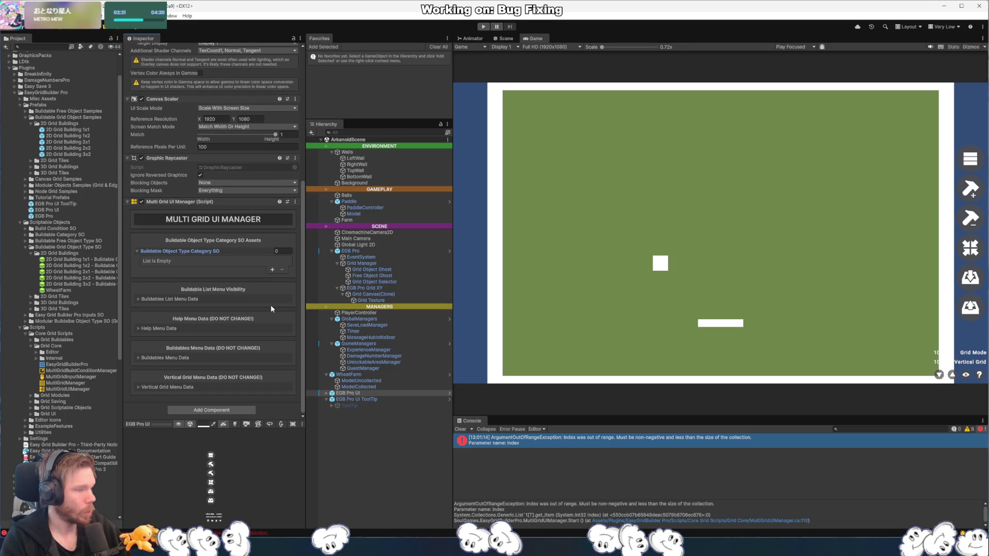
{"action": "left_click", "coordinate": [271, 270]}
{"action": "left_click", "coordinate": [286, 261]}
{"action": "left_click", "coordinate": [360, 302]}
{"action": "double_click", "coordinate": [358, 307]}
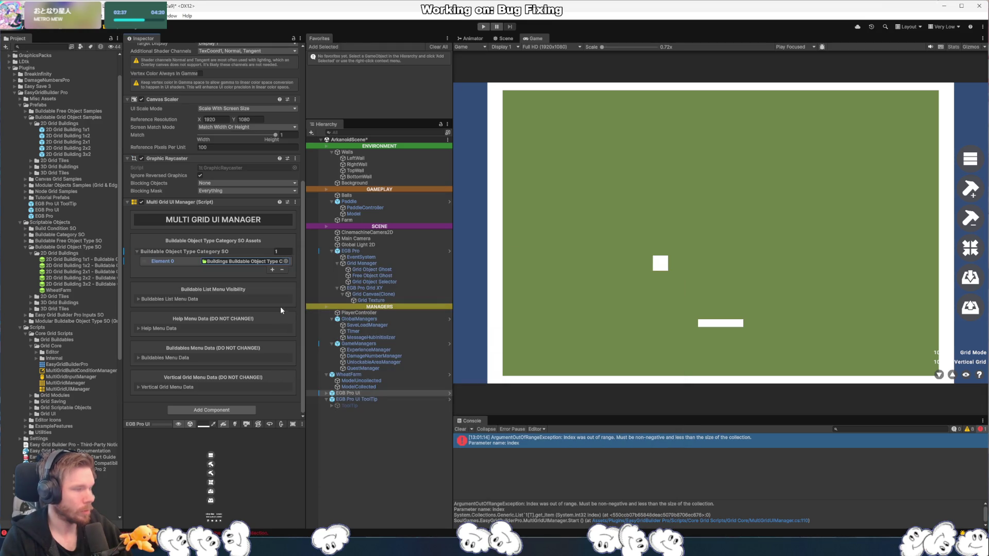
{"action": "left_click", "coordinate": [483, 26]}
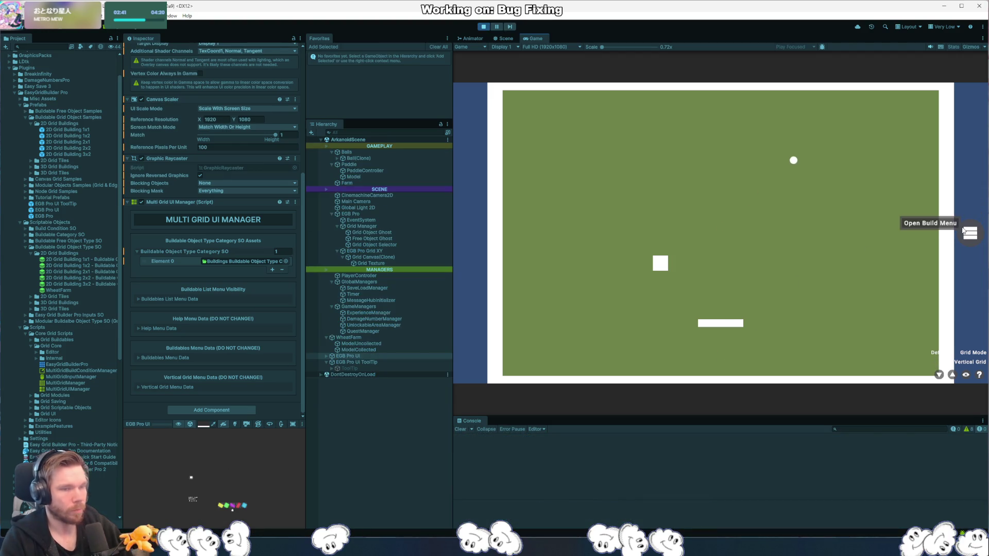
- Open the in-game build menu, inspect SCENE, EGB Pro and EGB Pro Grid XY, then view the Scene tab
{"action": "left_click", "coordinate": [973, 191]}
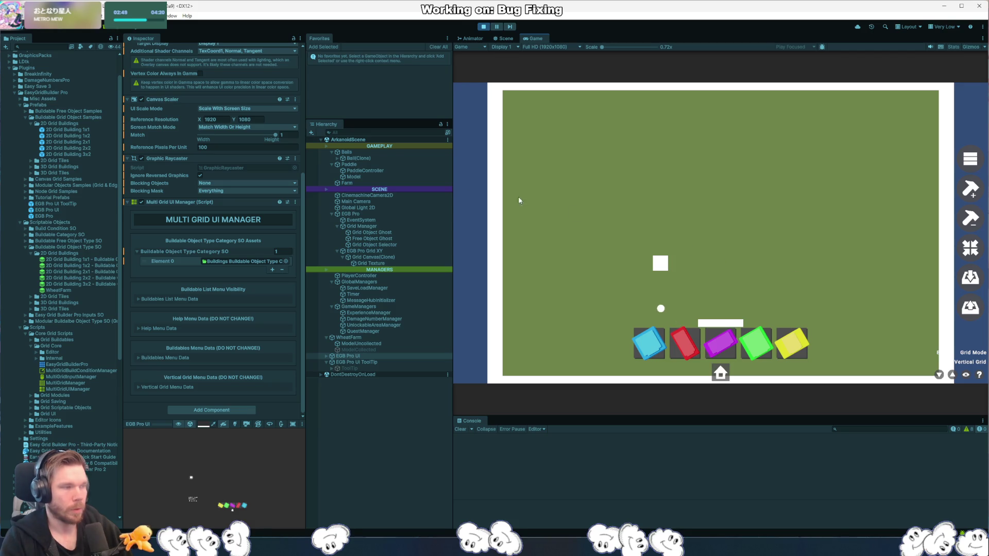
{"action": "left_click", "coordinate": [386, 190]}
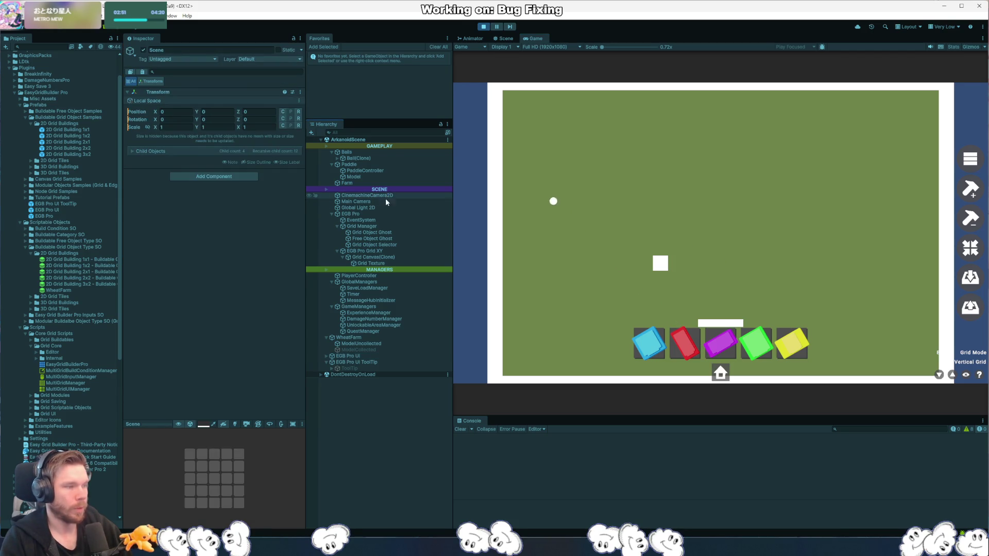
{"action": "left_click", "coordinate": [371, 213]}
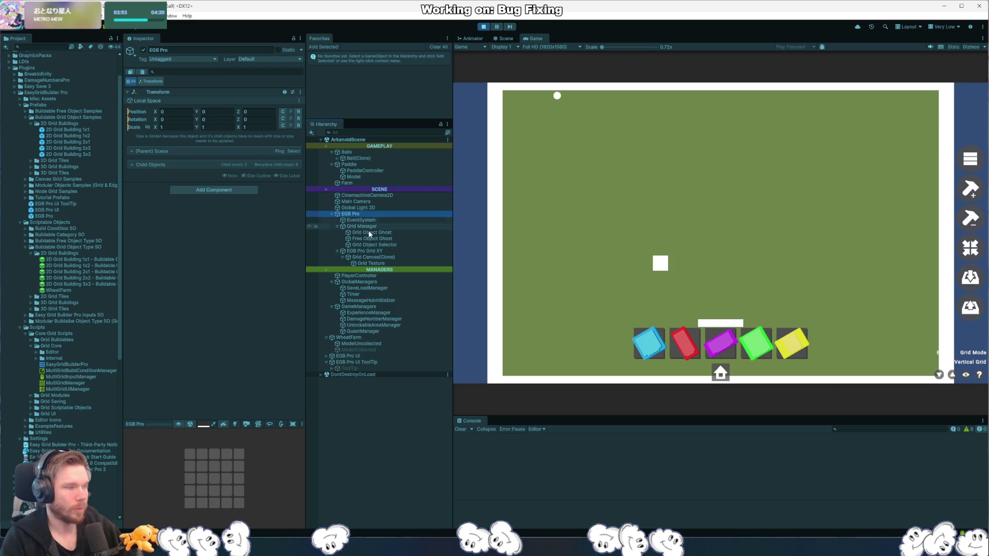
{"action": "left_click", "coordinate": [374, 250]}
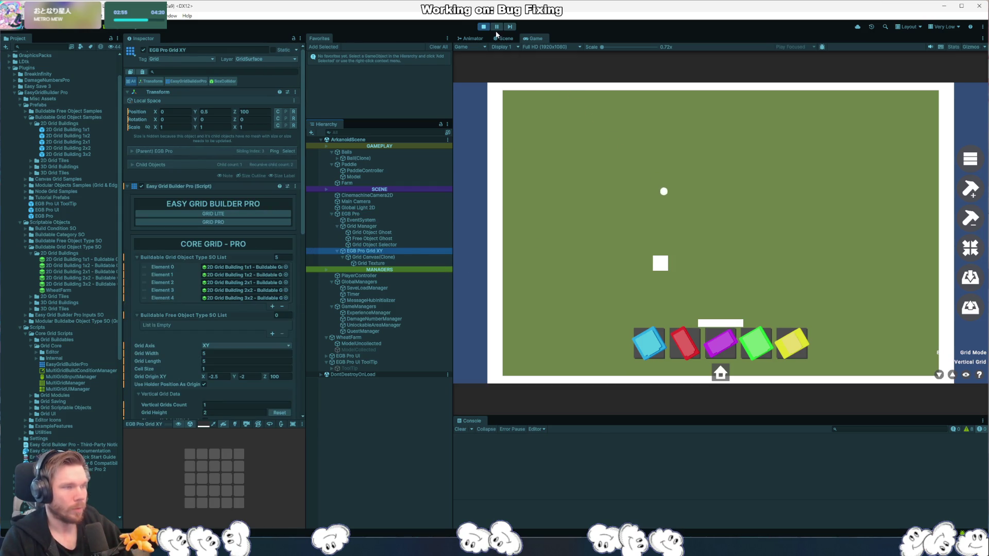
{"action": "left_click", "coordinate": [504, 38]}
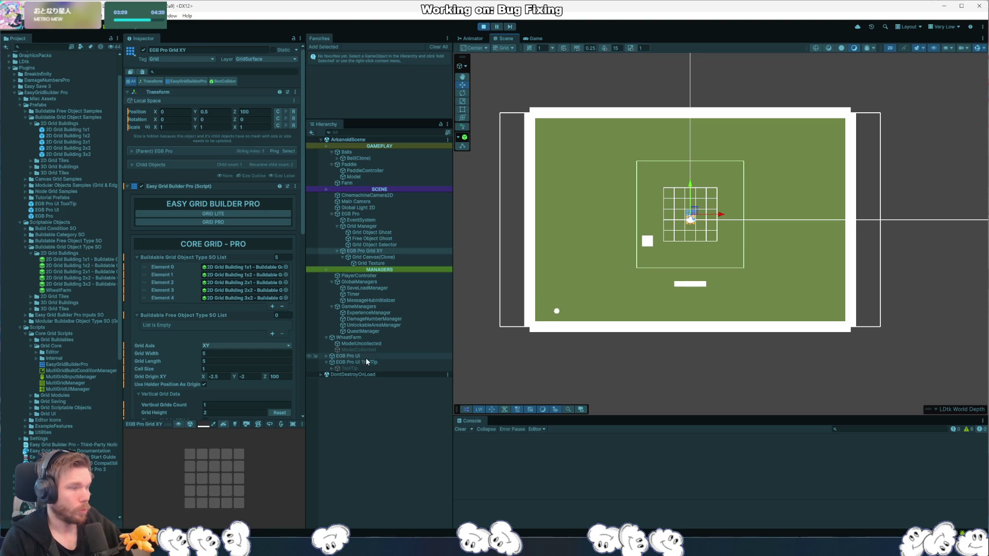
- Deactivate the Environment's Background object and replay the Arkanoid scene with Ctrl+2
{"action": "left_click", "coordinate": [318, 377]}
{"action": "left_click", "coordinate": [320, 376]}
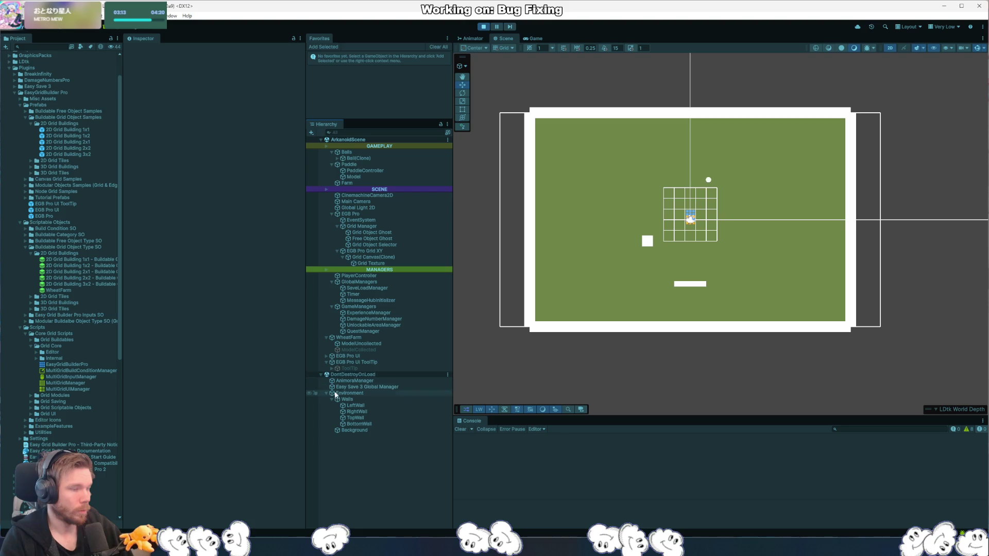
{"action": "left_click", "coordinate": [357, 394]}
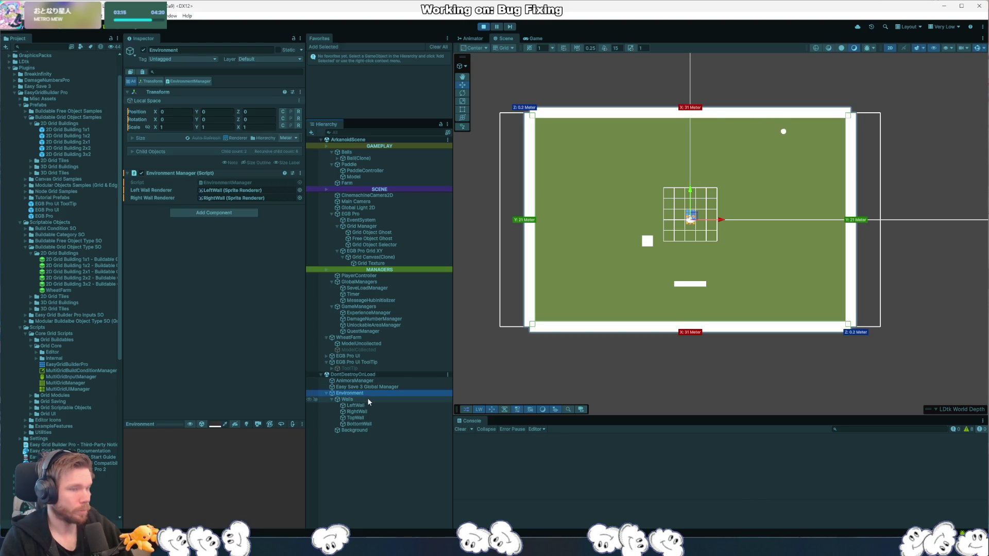
{"action": "left_click", "coordinate": [369, 429]}
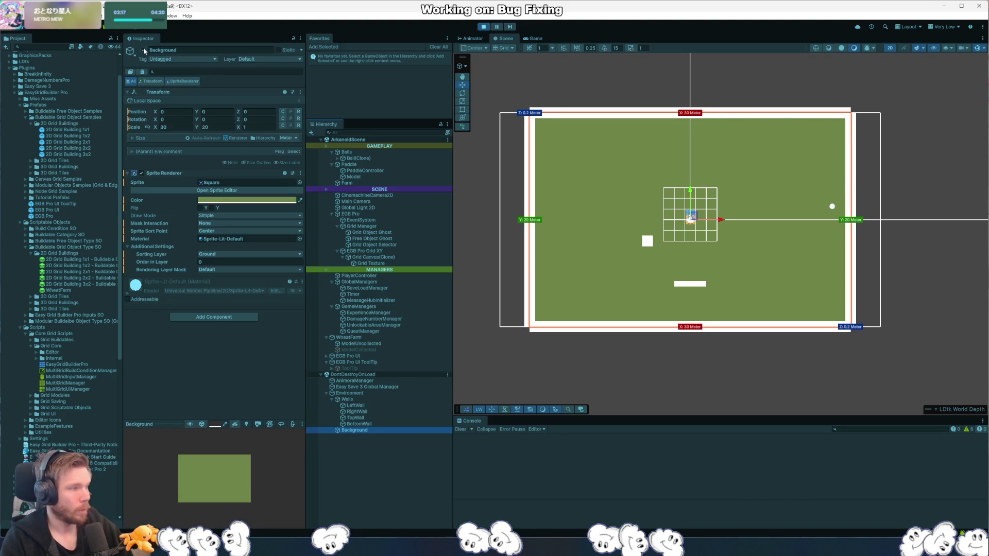
{"action": "left_click", "coordinate": [144, 50]}
{"action": "key", "text": "ctrl+2"}
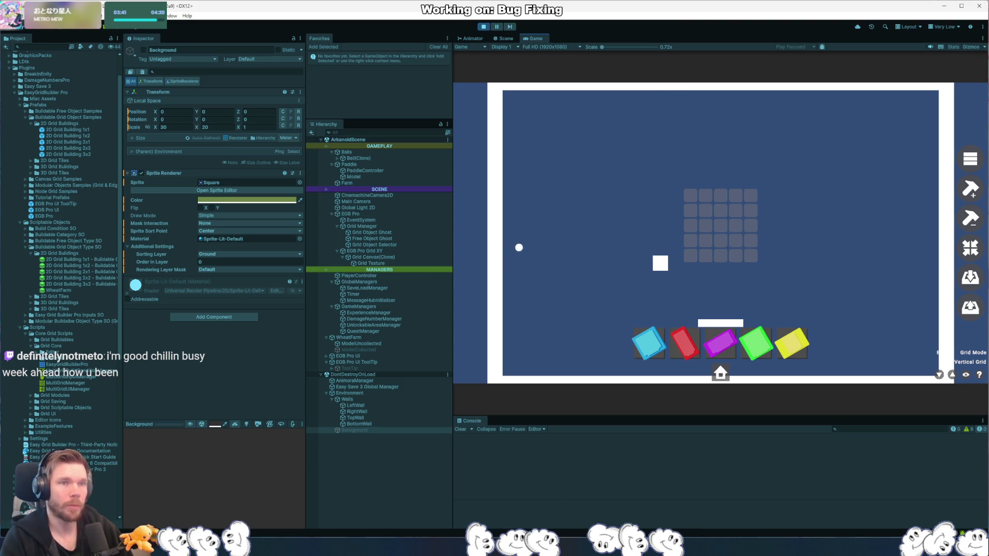
- Cycle the grid builder through selection, destruction and build modes from the side toolbar
{"action": "left_click", "coordinate": [975, 243]}
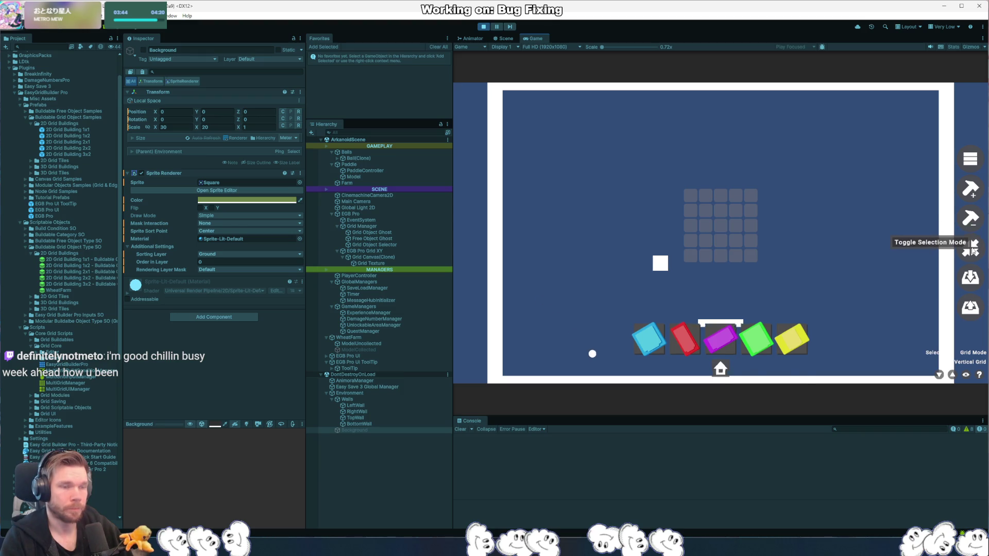
{"action": "left_click", "coordinate": [973, 219]}
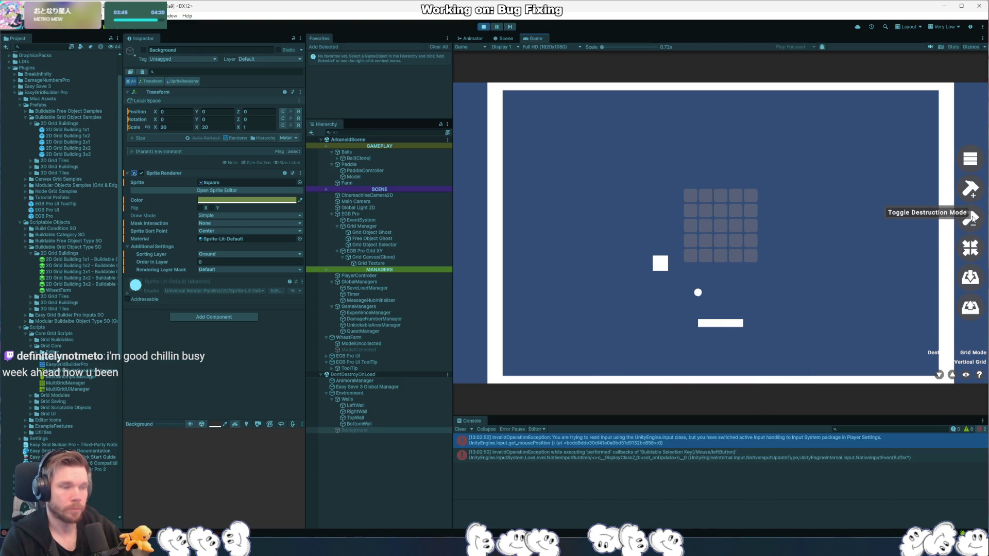
{"action": "left_click", "coordinate": [973, 166]}
{"action": "left_click", "coordinate": [973, 166]}
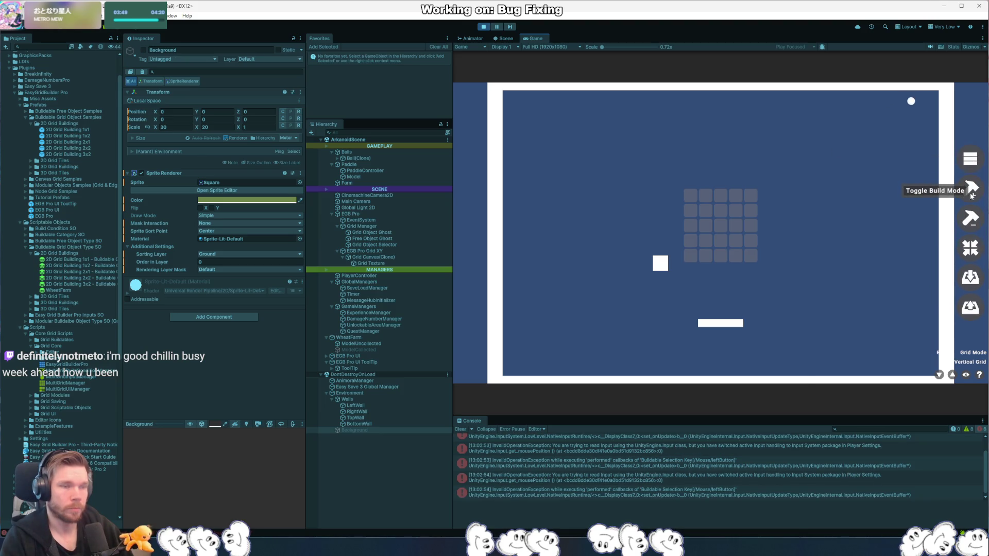
{"action": "left_click", "coordinate": [971, 195]}
- Pick the Building 1x1 card, then open the latest InvalidOperationException's source in Rider
{"action": "left_click", "coordinate": [657, 355]}
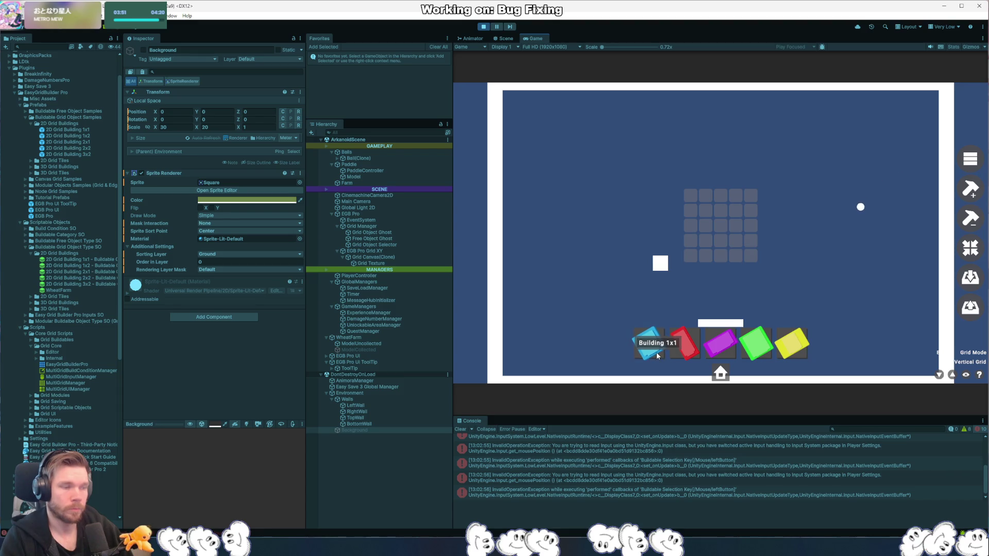
{"action": "left_click", "coordinate": [658, 356]}
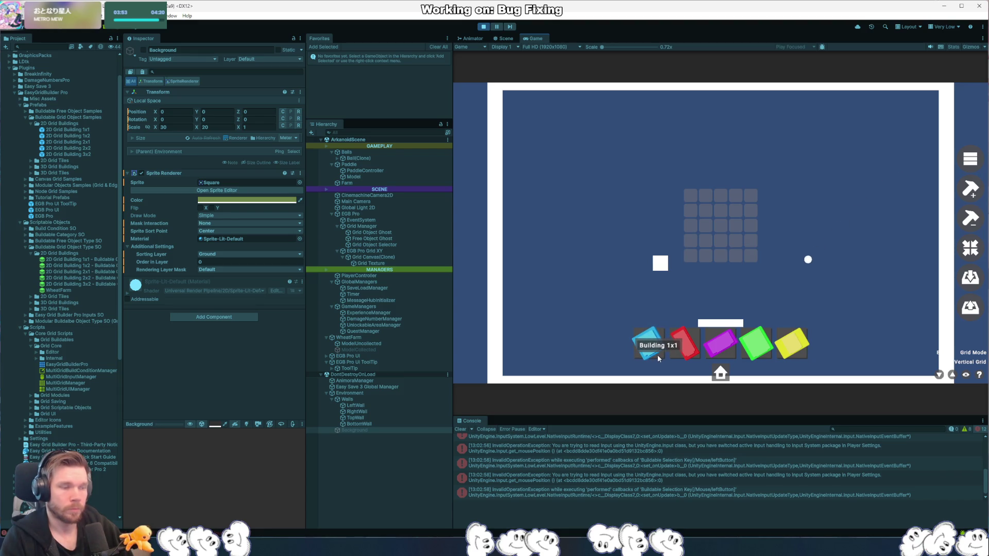
{"action": "left_click", "coordinate": [739, 495]}
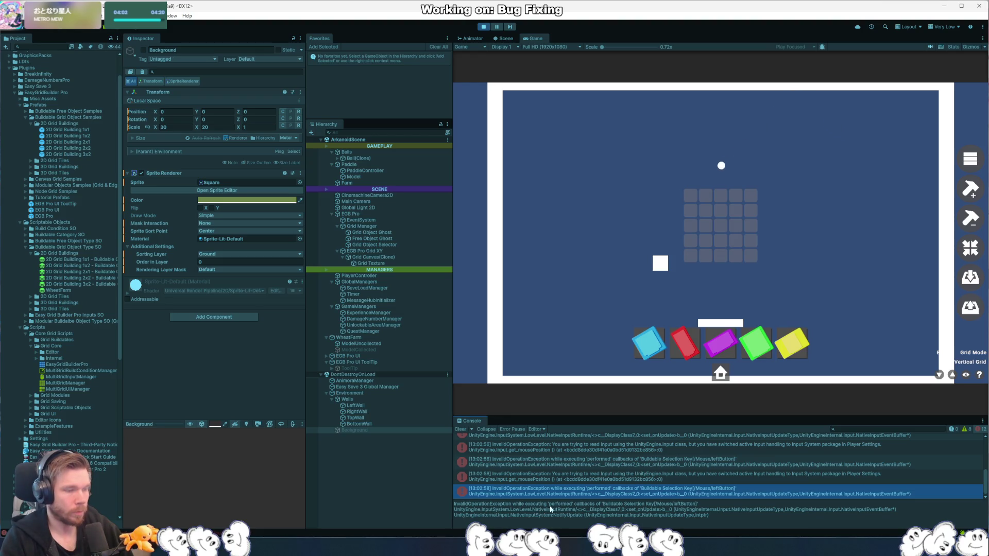
{"action": "double_click", "coordinate": [600, 494]}
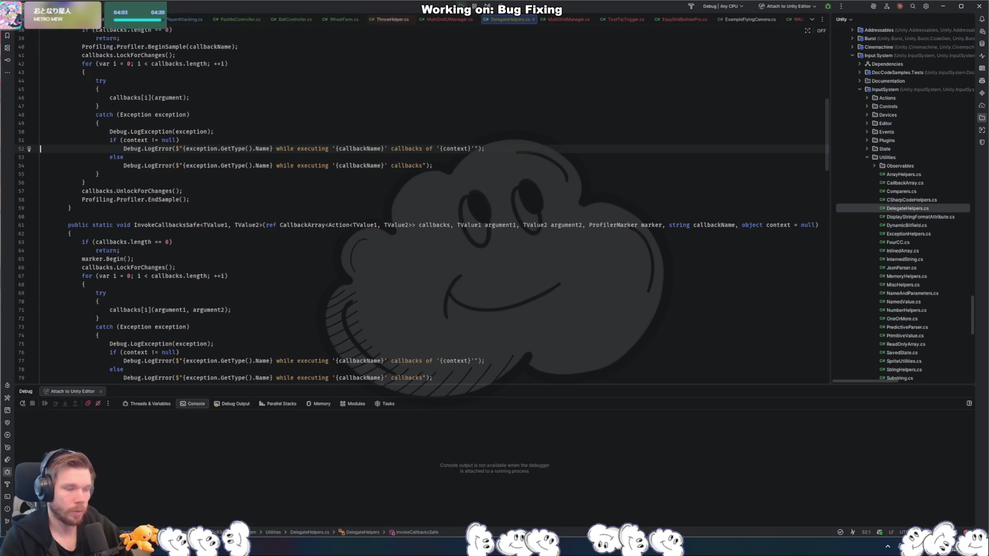
- Open GridObjectSelector.cs in Rider at IsPointerOverUI from its Console error entry
{"action": "left_click", "coordinate": [294, 304]}
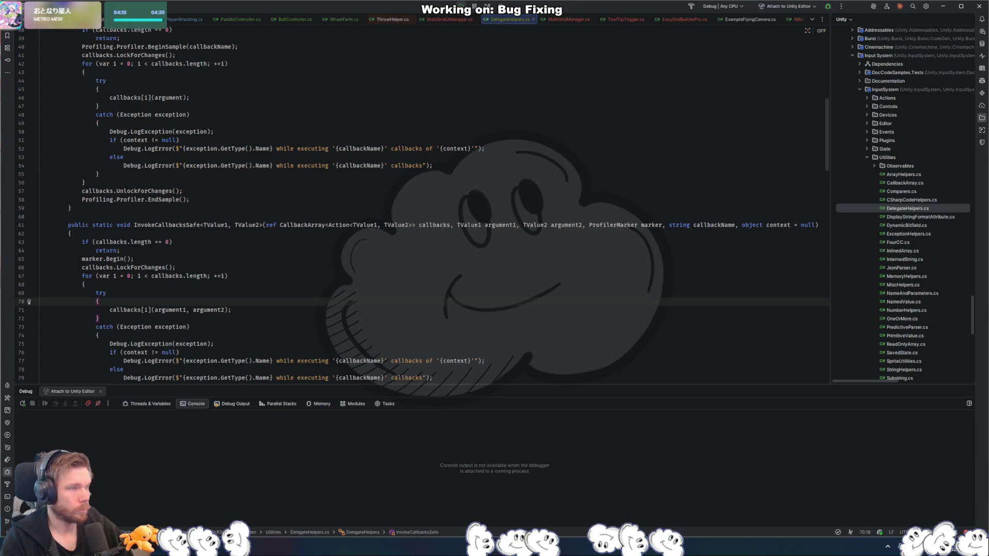
{"action": "key", "text": "alt+Tab"}
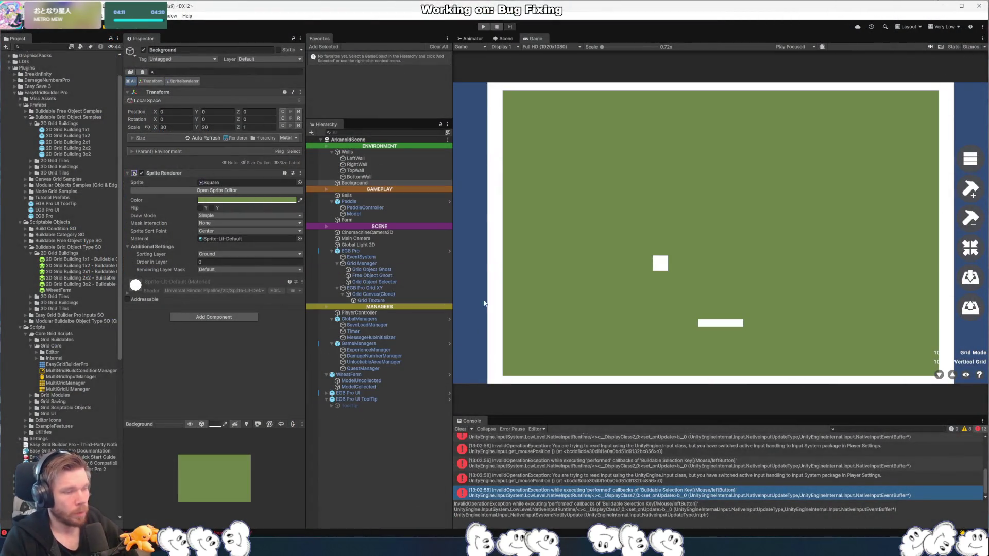
{"action": "scroll", "coordinate": [670, 494], "scroll_direction": "up", "scroll_amount": 2}
{"action": "double_click", "coordinate": [684, 463]}
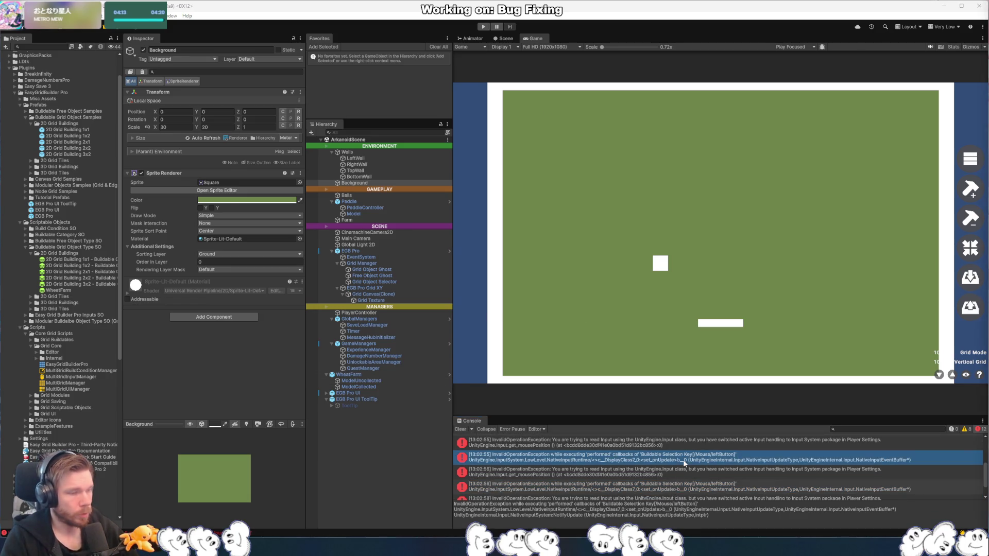
{"action": "key", "text": "alt+Tab"}
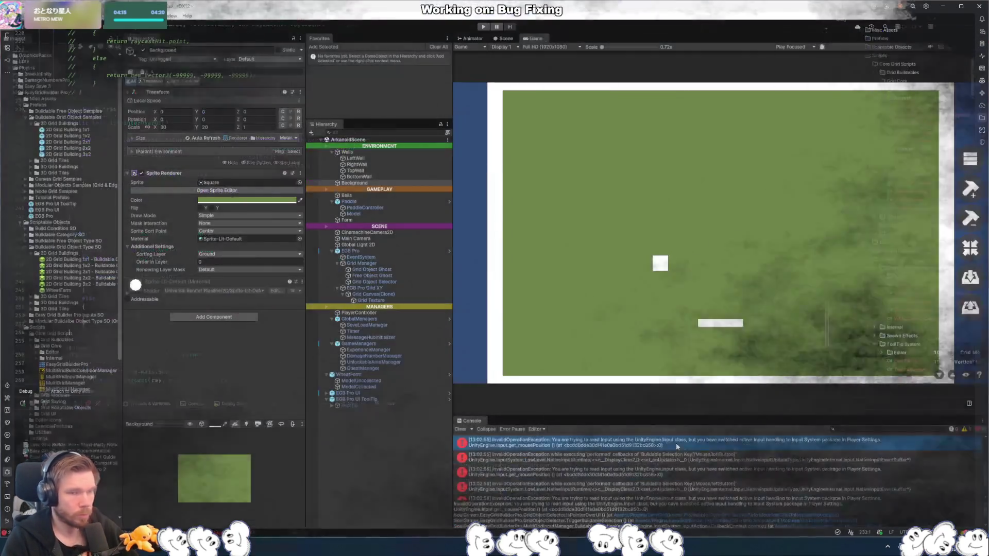
{"action": "double_click", "coordinate": [669, 481]}
- Replace Input.mousePosition with Mouse.current.position.ReadValue() and import UnityEngine.InputSystem
{"action": "left_click", "coordinate": [307, 140]}
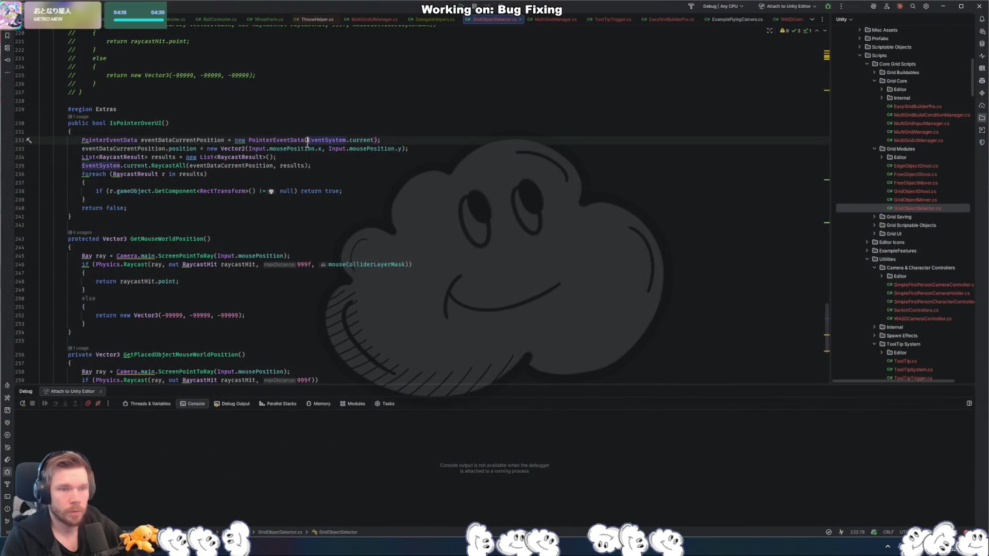
{"action": "key", "text": "Down"}
{"action": "key", "text": "Down"}
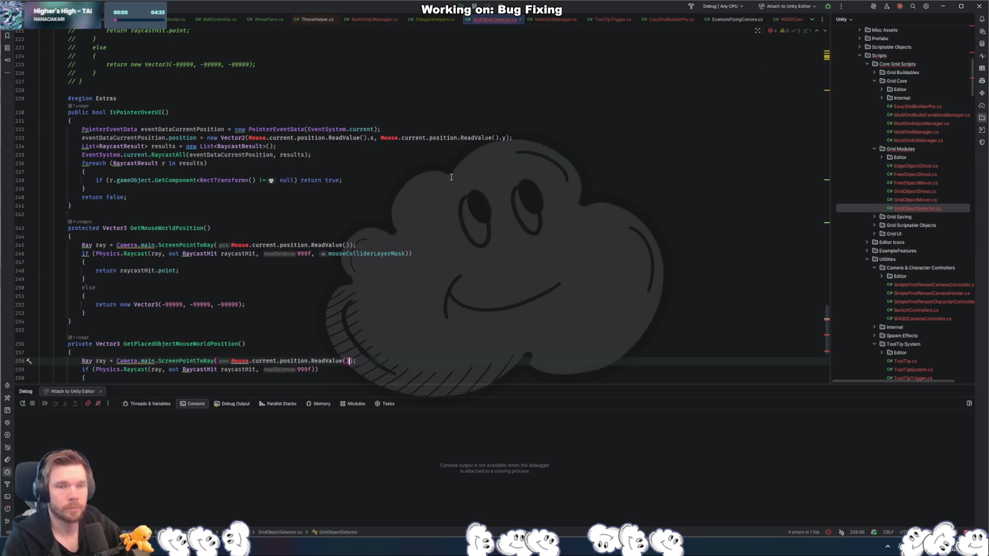
{"action": "left_click", "coordinate": [395, 138]}
{"action": "key", "text": "alt+Return"}
{"action": "key", "text": "Return"}
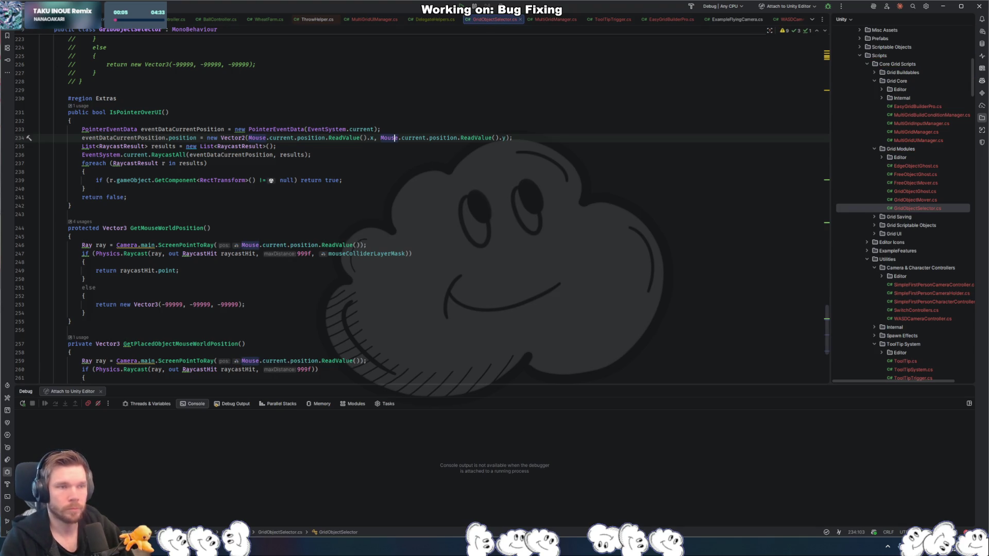
{"action": "key", "text": "alt+Tab"}
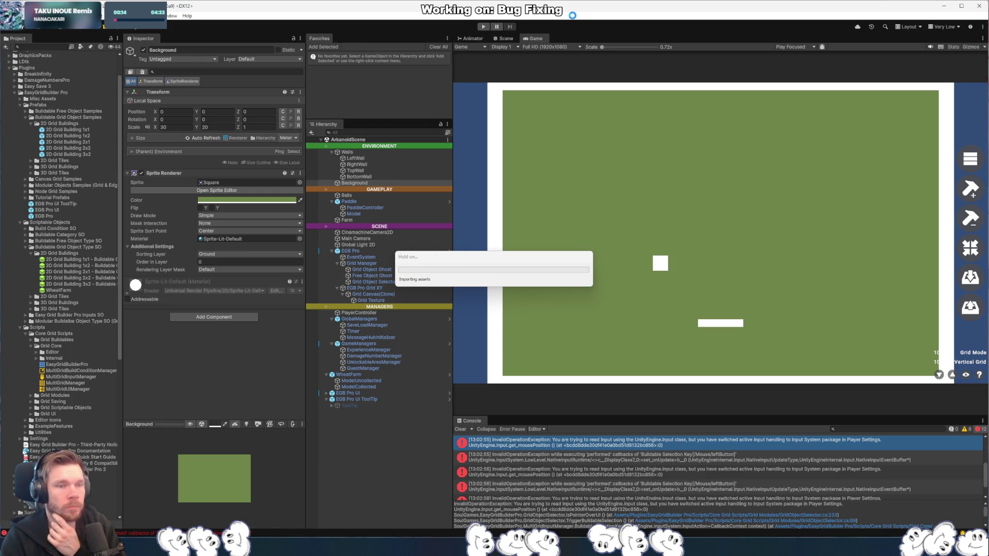
- Replay the scene, turn on build mode and deactivate the green Background object
{"action": "left_click", "coordinate": [484, 26]}
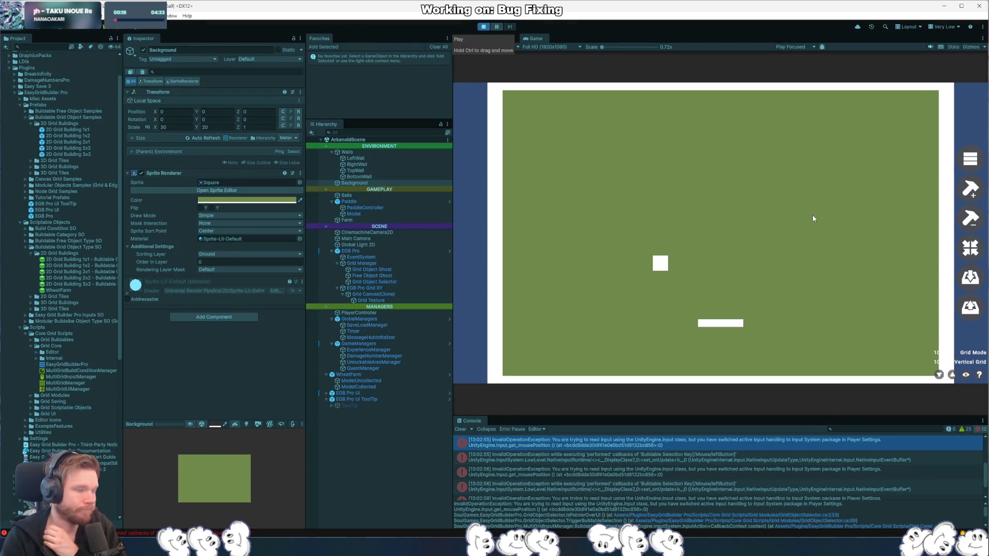
{"action": "mouse_move", "coordinate": [965, 242]}
{"action": "left_click", "coordinate": [971, 189]}
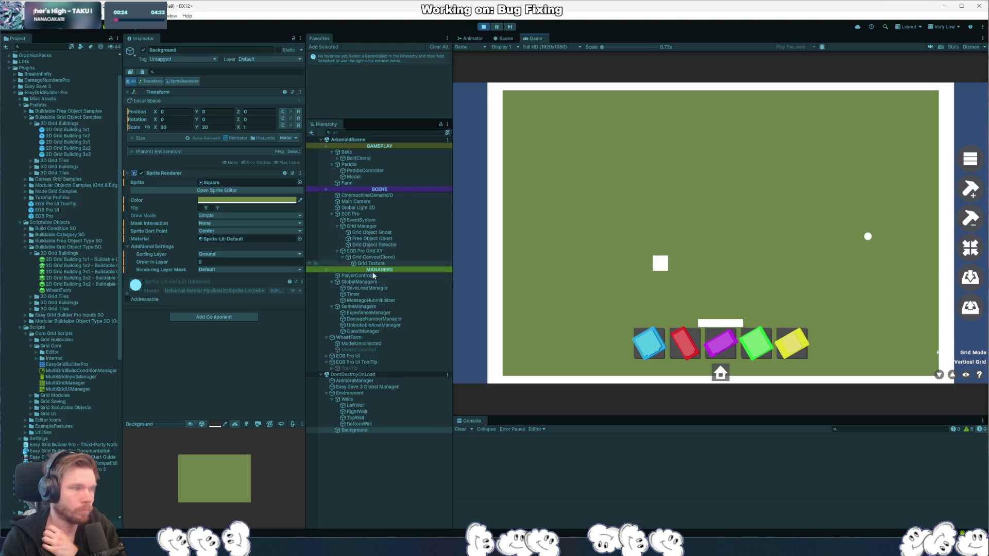
{"action": "left_click", "coordinate": [377, 432]}
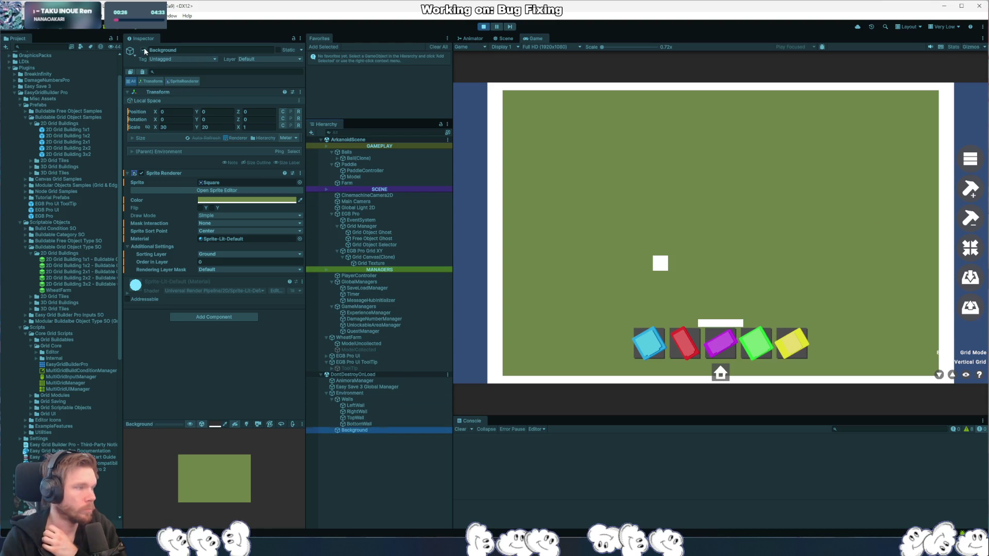
{"action": "left_click", "coordinate": [143, 50]}
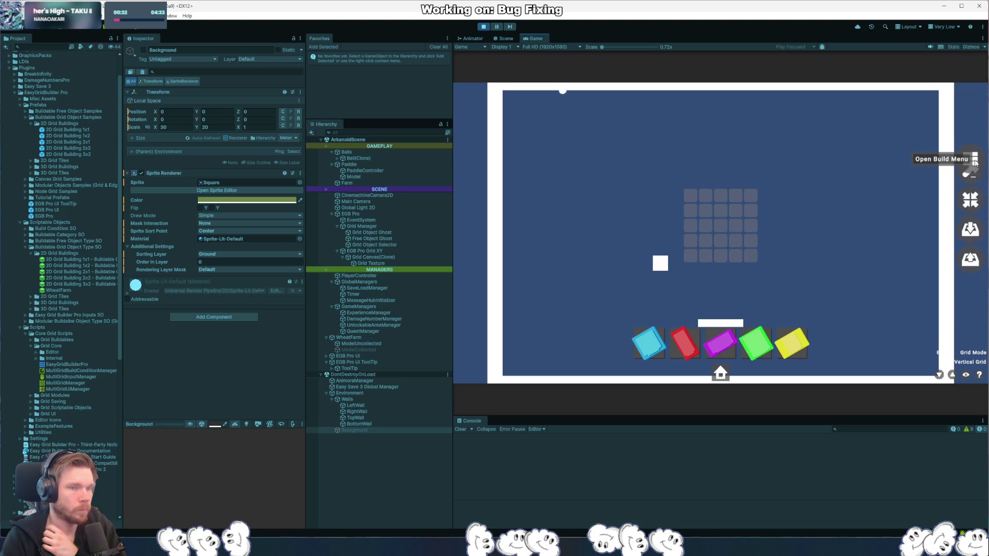
- Switch between destruction, build and selection modes, then float the Game view in its own window
{"action": "left_click", "coordinate": [972, 208]}
{"action": "left_click", "coordinate": [971, 191]}
{"action": "left_click", "coordinate": [973, 250]}
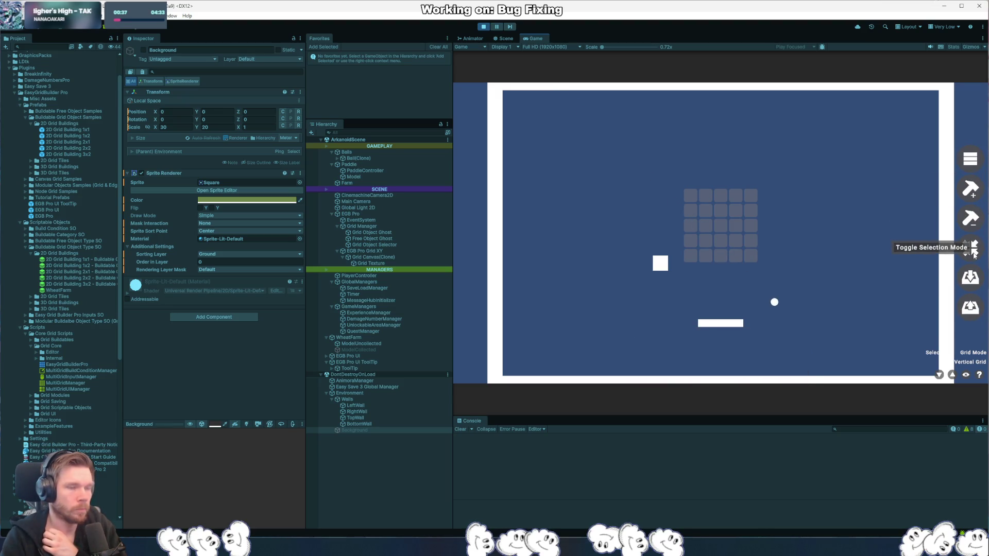
{"action": "left_click", "coordinate": [970, 189]}
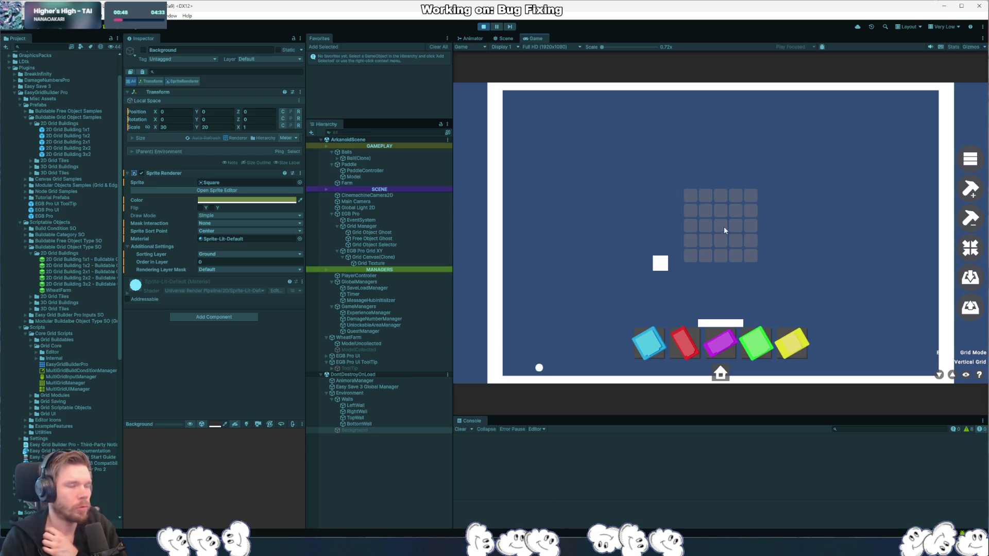
{"action": "left_click_drag", "start_coordinate": [535, 38], "coordinate": [841, 197]}
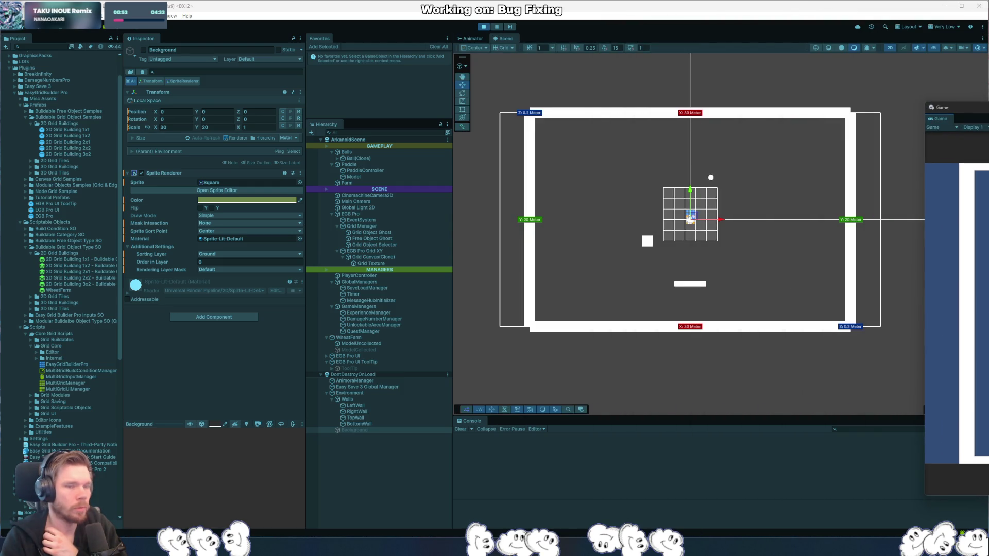